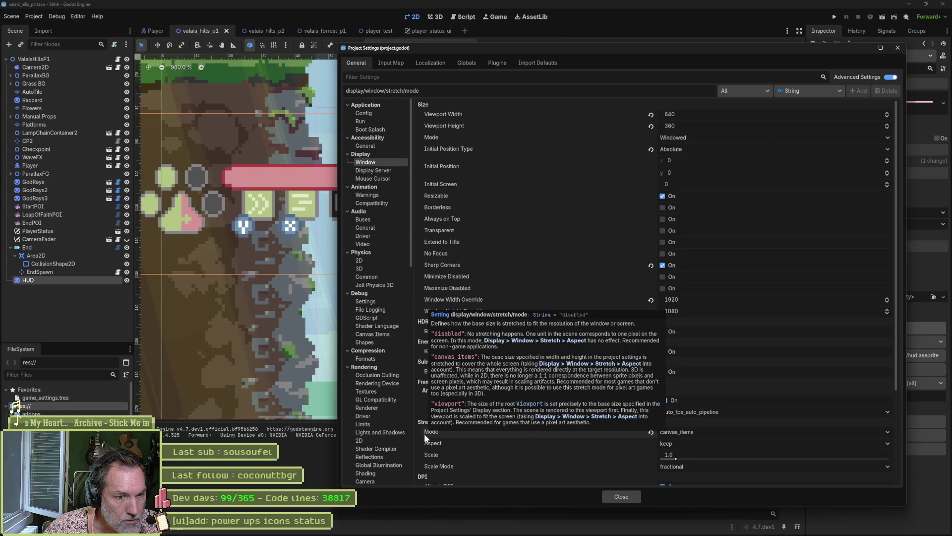
Set the window stretch mode to viewport and test-run the current scene.
{"action": "left_click", "coordinate": [696, 432]}
{"action": "left_click", "coordinate": [701, 462]}
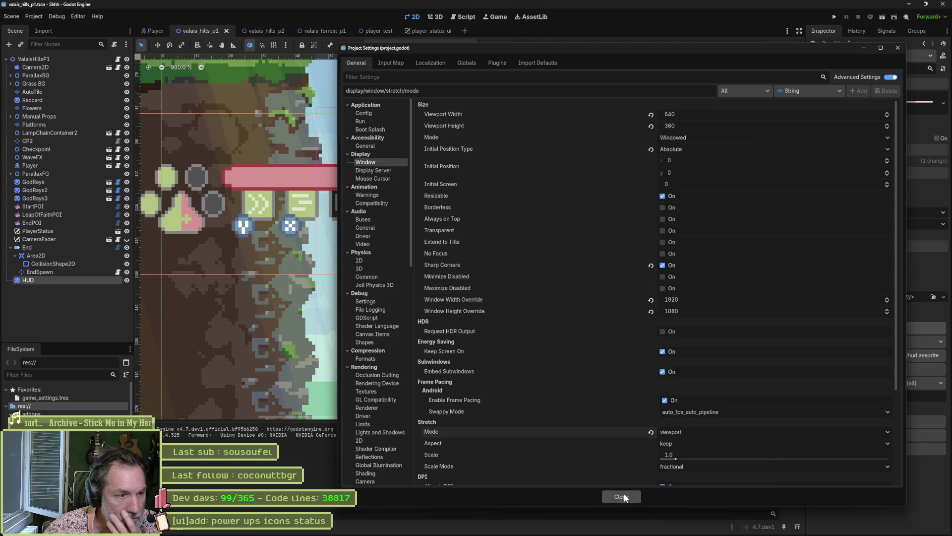
{"action": "left_click", "coordinate": [620, 496]}
{"action": "key", "text": "F6"}
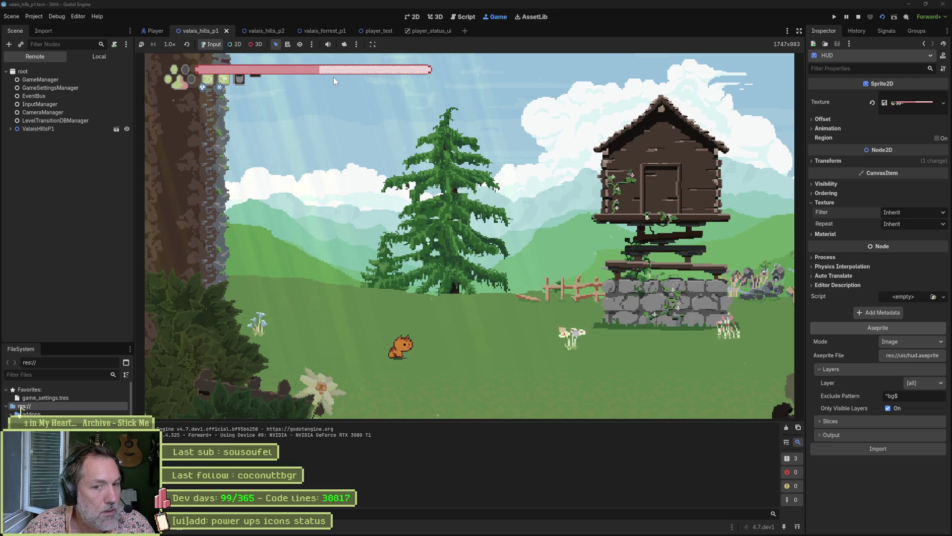
{"action": "key", "text": "ctrl+F1"}
Change the stretch aspect to expand and run the scene again to compare.
{"action": "left_click", "coordinate": [35, 17]}
{"action": "left_click", "coordinate": [50, 28]}
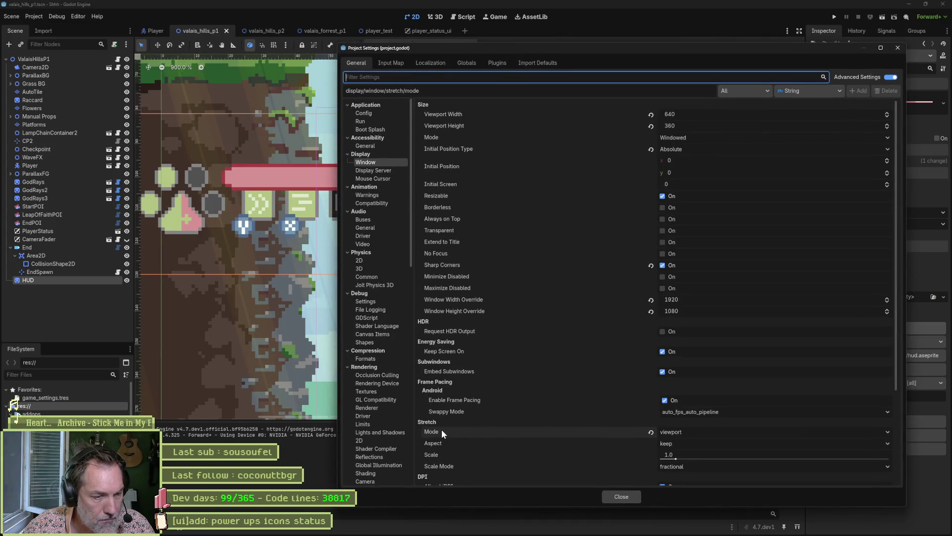
{"action": "mouse_move", "coordinate": [441, 432]}
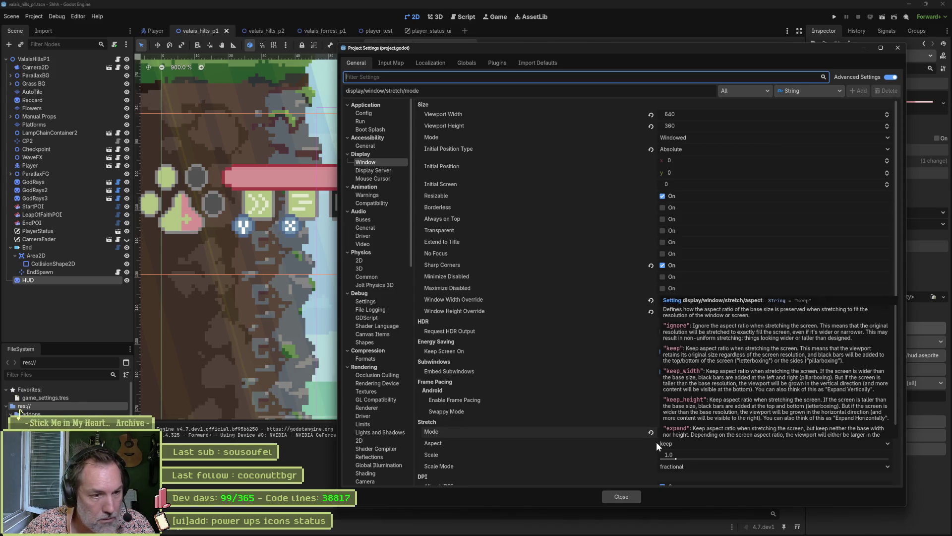
{"action": "left_click", "coordinate": [673, 442]}
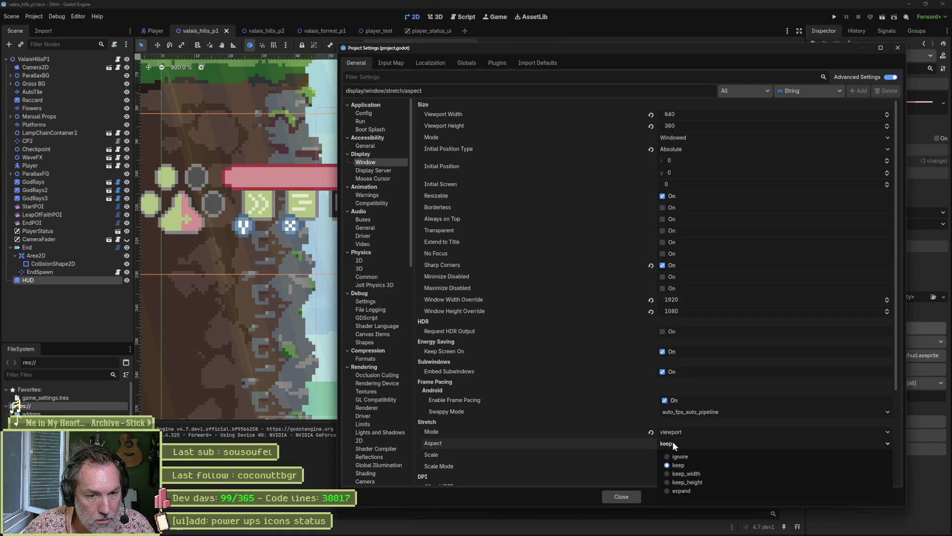
{"action": "left_click", "coordinate": [683, 490]}
{"action": "left_click", "coordinate": [615, 496]}
{"action": "key", "text": "F6"}
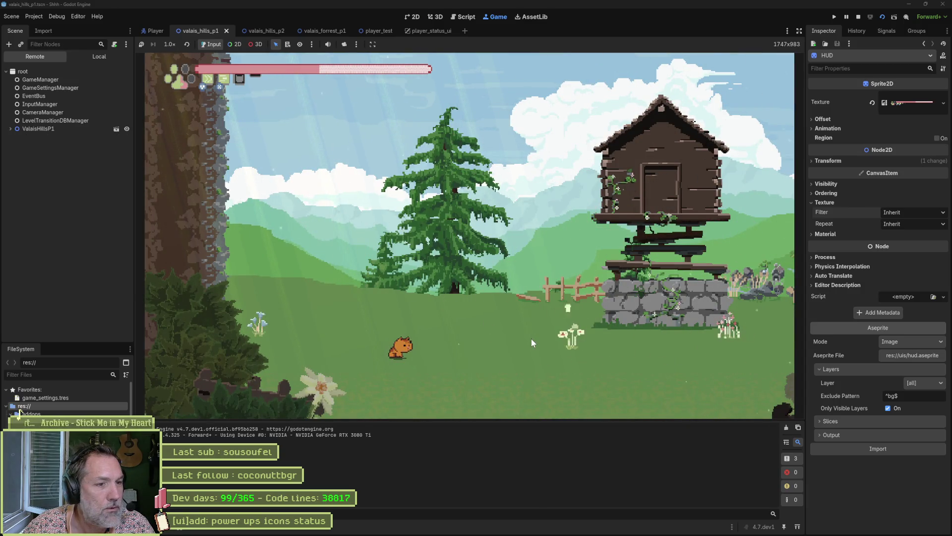
{"action": "key", "text": "F8"}
Try the stretch aspect set to ignore and test-run the game.
{"action": "left_click", "coordinate": [33, 16]}
{"action": "left_click", "coordinate": [44, 24]}
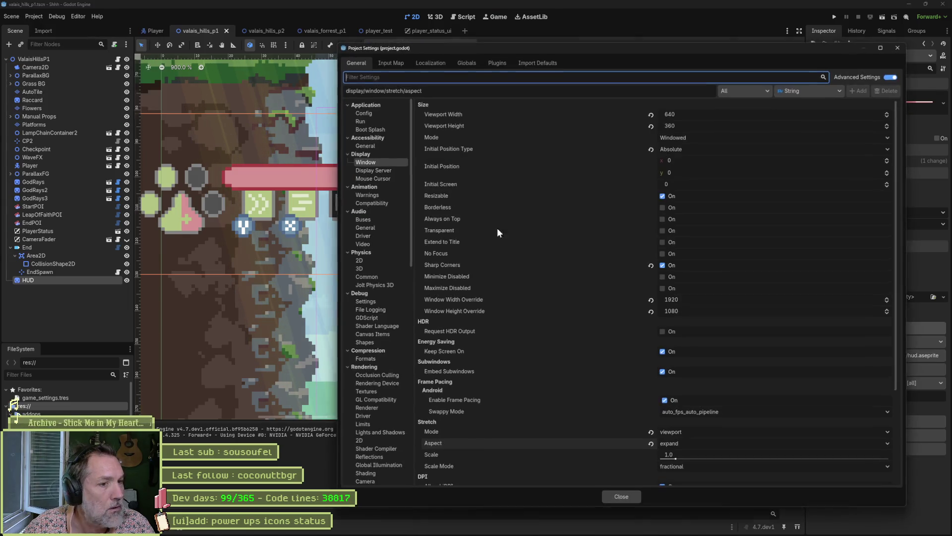
{"action": "left_click", "coordinate": [669, 444]}
{"action": "left_click", "coordinate": [667, 457]}
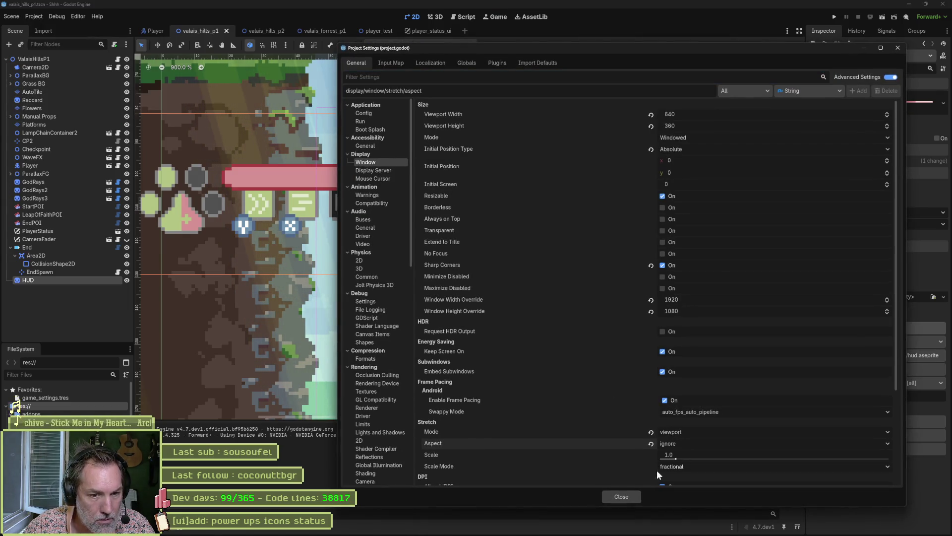
{"action": "left_click", "coordinate": [621, 497]}
{"action": "key", "text": "F5"}
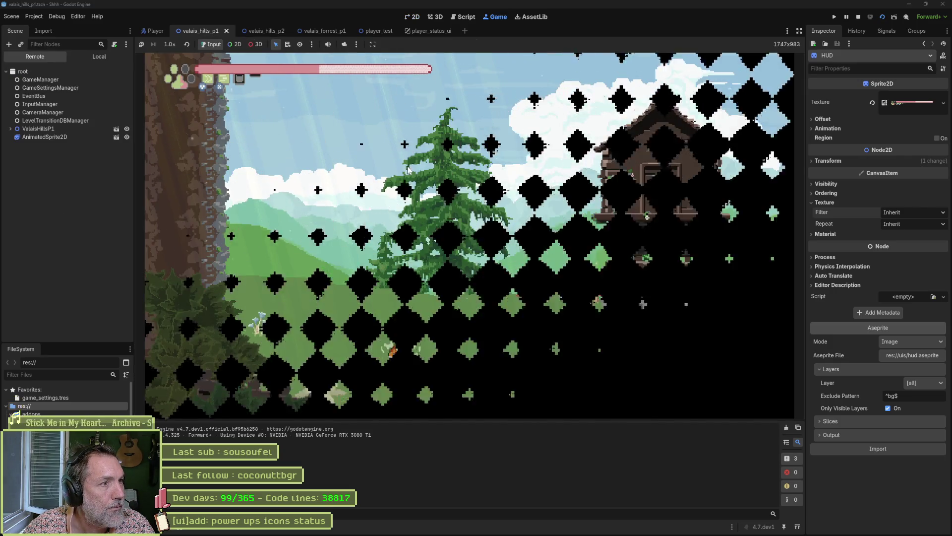
{"action": "key", "text": "F8"}
Revert the stretch aspect to keep, set scale mode to integer, and test-run the scene.
{"action": "left_click", "coordinate": [33, 17]}
{"action": "left_click", "coordinate": [47, 28]}
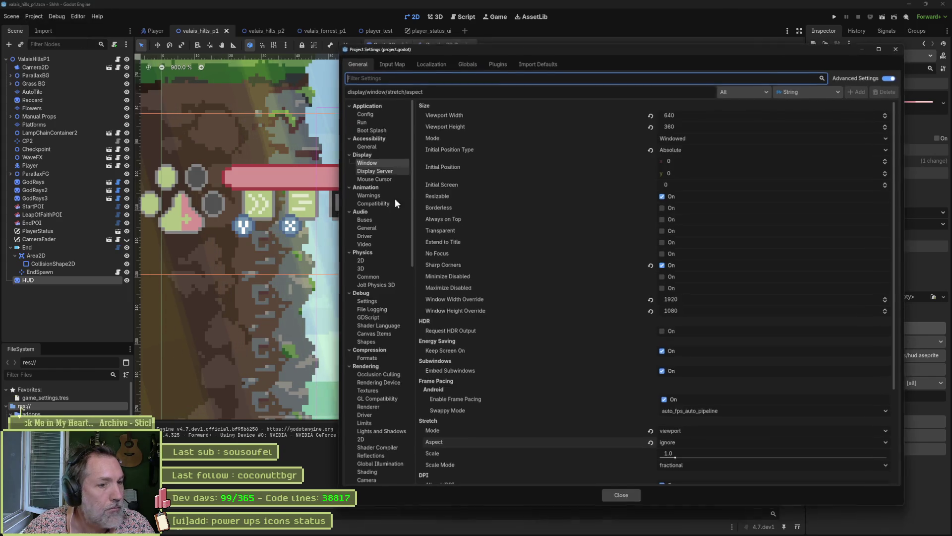
{"action": "left_click", "coordinate": [652, 443]}
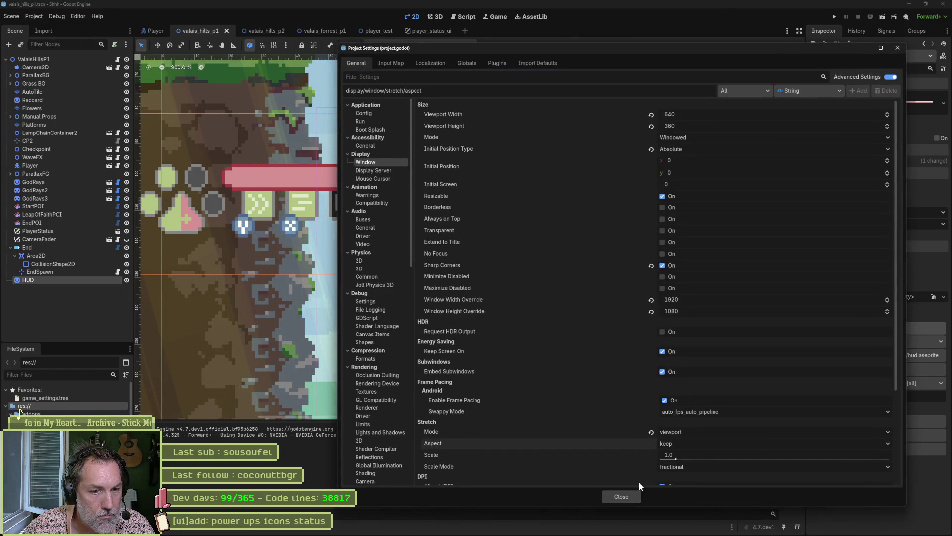
{"action": "left_click", "coordinate": [695, 466]}
{"action": "left_click", "coordinate": [626, 497]}
{"action": "left_click", "coordinate": [626, 496]}
{"action": "key", "text": "F6"}
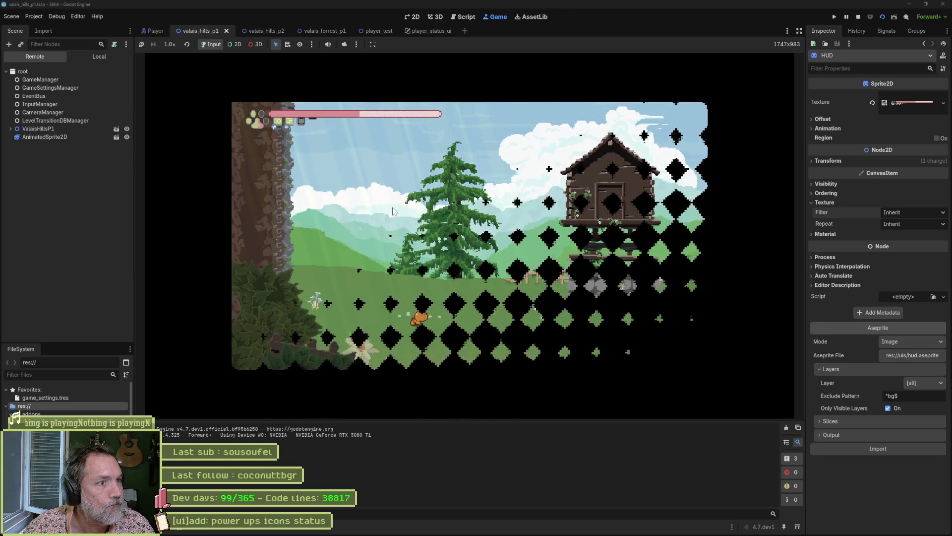
{"action": "key", "text": "F8"}
{"action": "left_click", "coordinate": [34, 16]}
{"action": "left_click", "coordinate": [54, 28]}
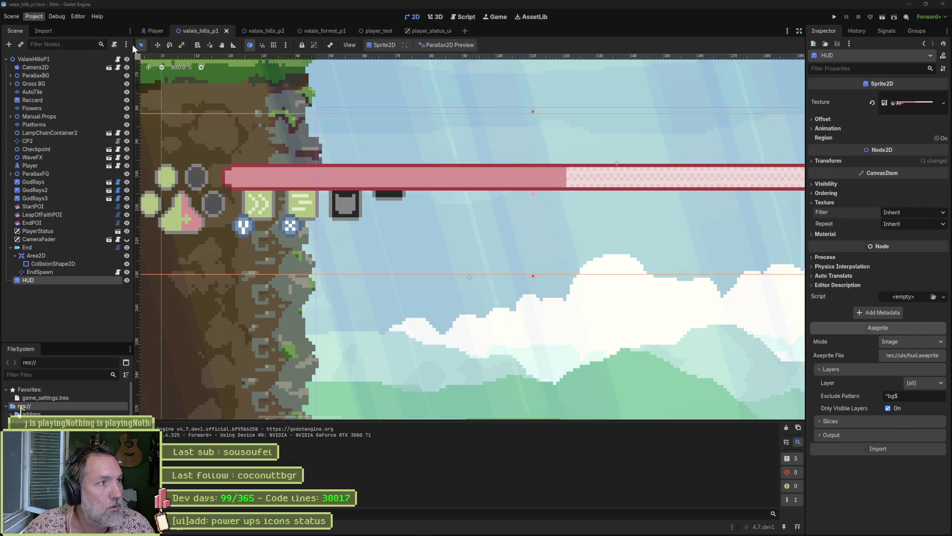
Switch stretch mode to canvas_items with fractional scale, then test-run the level.
{"action": "left_click", "coordinate": [685, 432]}
{"action": "left_click", "coordinate": [694, 447]}
{"action": "left_click", "coordinate": [677, 466]}
{"action": "left_click", "coordinate": [674, 476]}
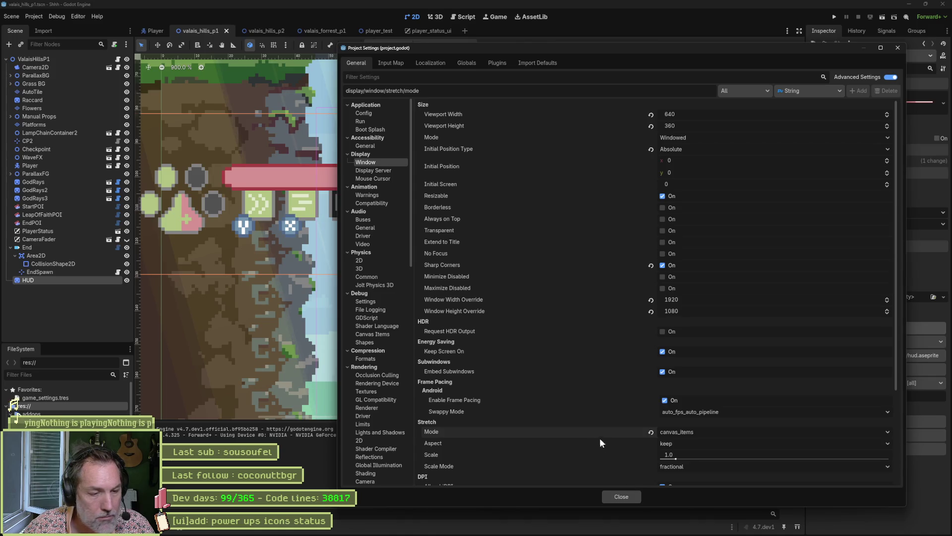
{"action": "scroll", "coordinate": [595, 431], "scroll_direction": "down", "scroll_amount": 5}
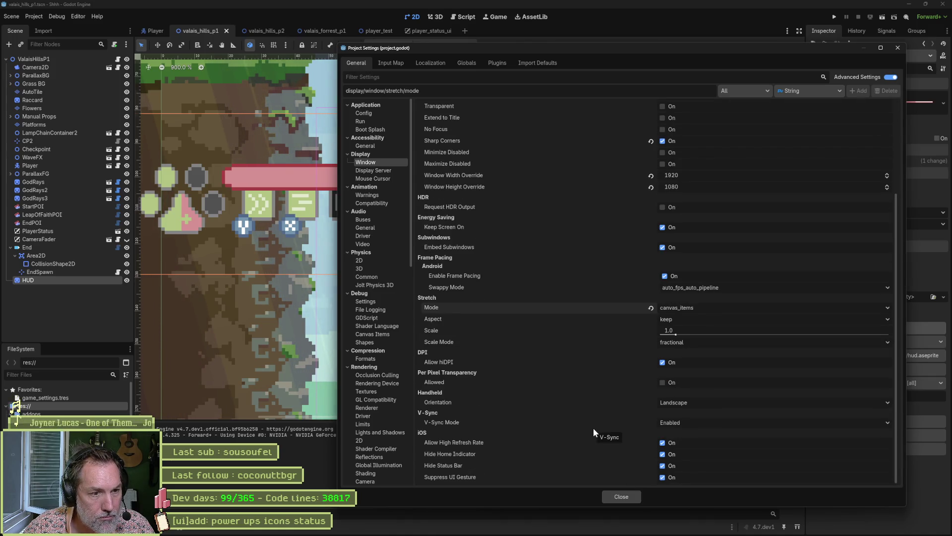
{"action": "left_click", "coordinate": [629, 498]}
{"action": "key", "text": "F6"}
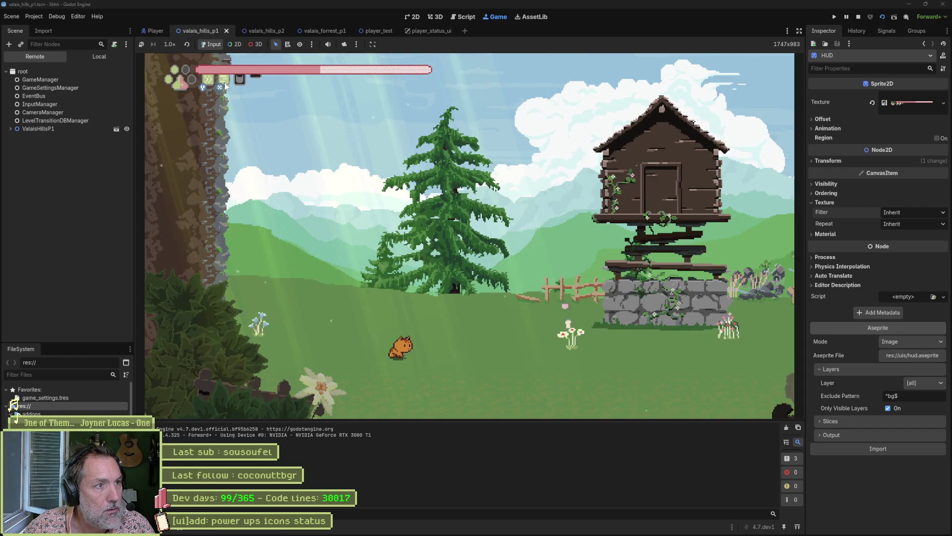
{"action": "key", "text": "F8"}
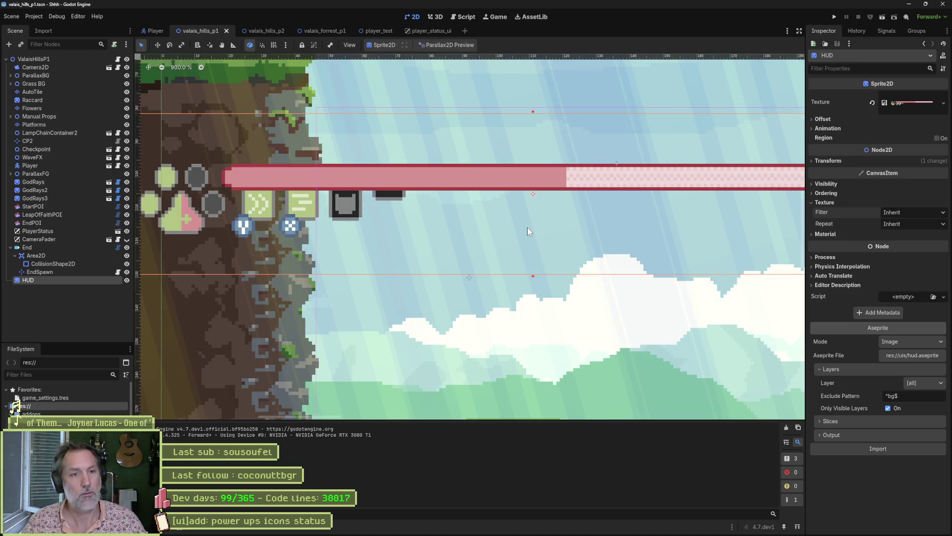
{"action": "mouse_move", "coordinate": [508, 534]}
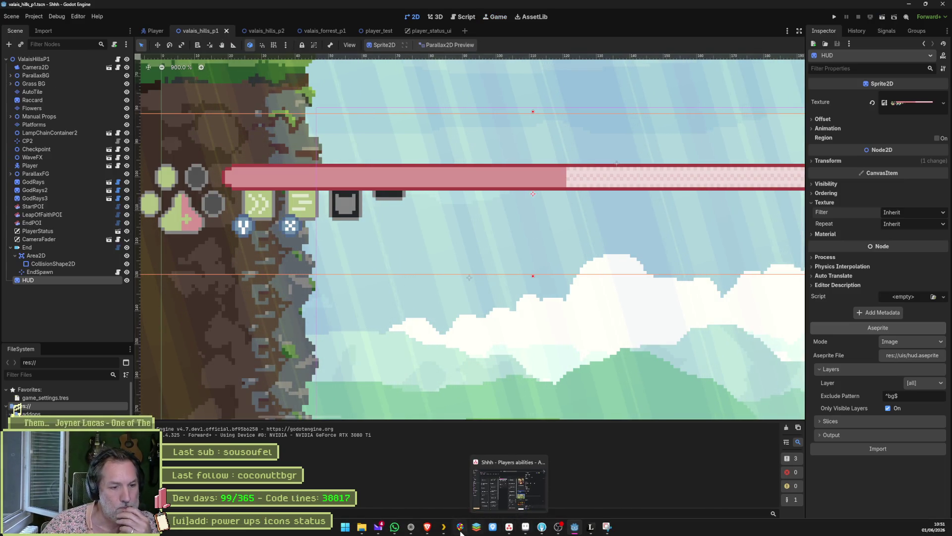
Read Claude's answer and send a follow-up: 'J'ai essaye tous ces reglages mais…' (differences remain).
{"action": "left_click", "coordinate": [416, 529]}
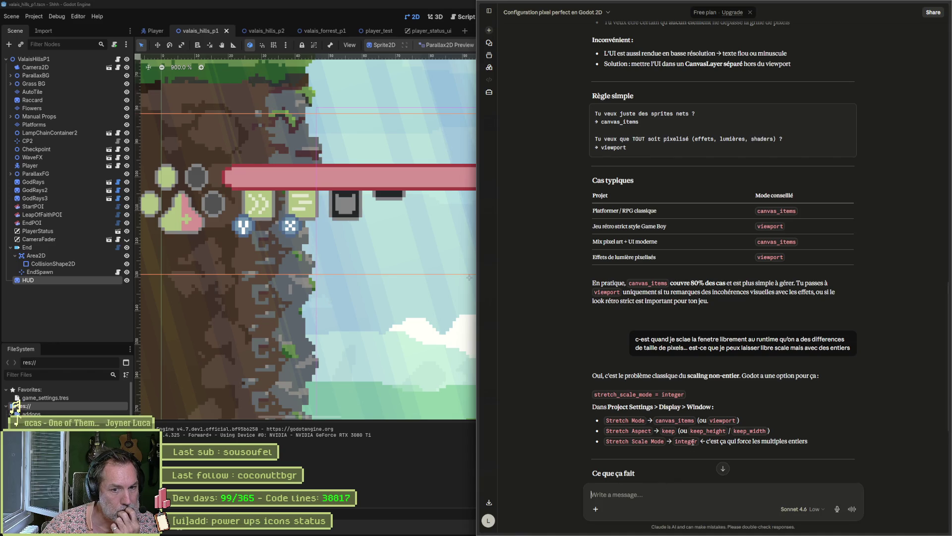
{"action": "scroll", "coordinate": [838, 439], "scroll_direction": "down", "scroll_amount": 2}
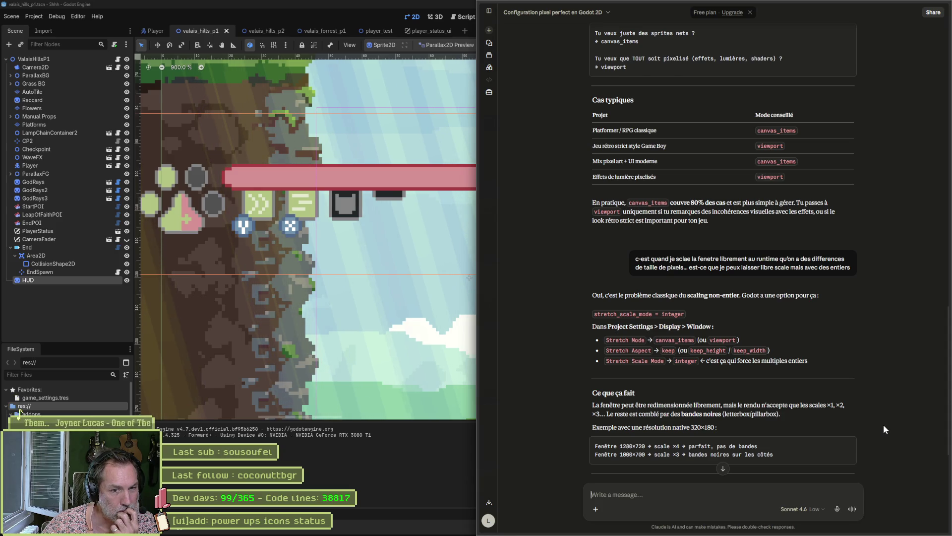
{"action": "scroll", "coordinate": [883, 424], "scroll_direction": "down", "scroll_amount": 5}
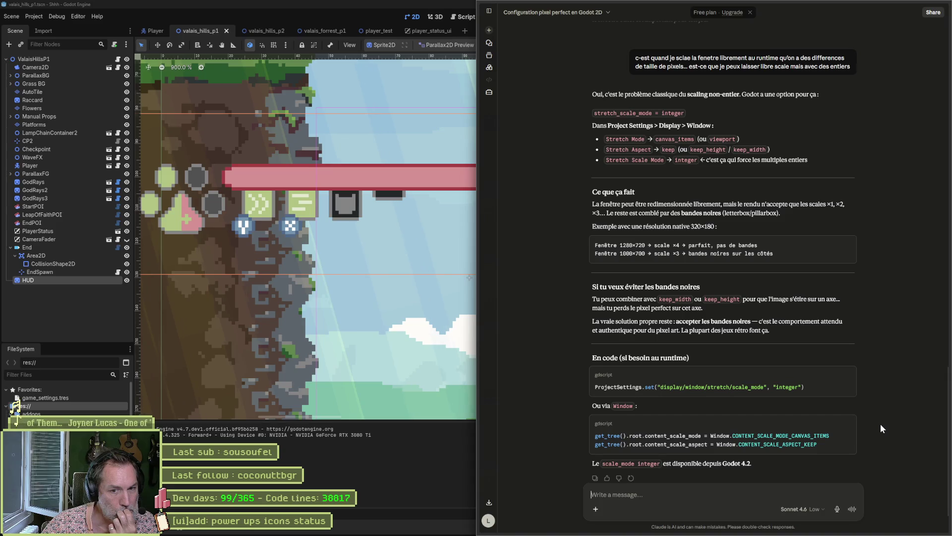
{"action": "scroll", "coordinate": [880, 424], "scroll_direction": "down", "scroll_amount": 1}
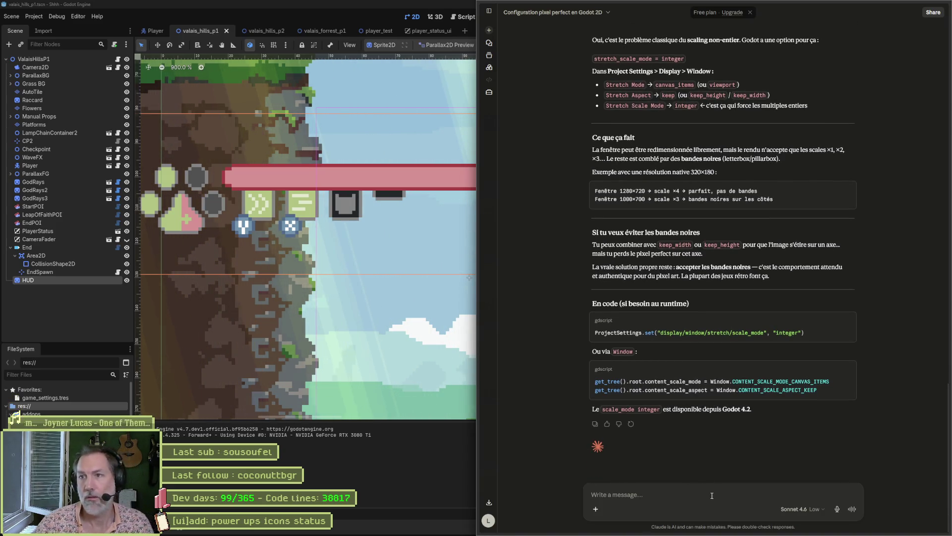
{"action": "type", "text": "J'ai essaye tous "}
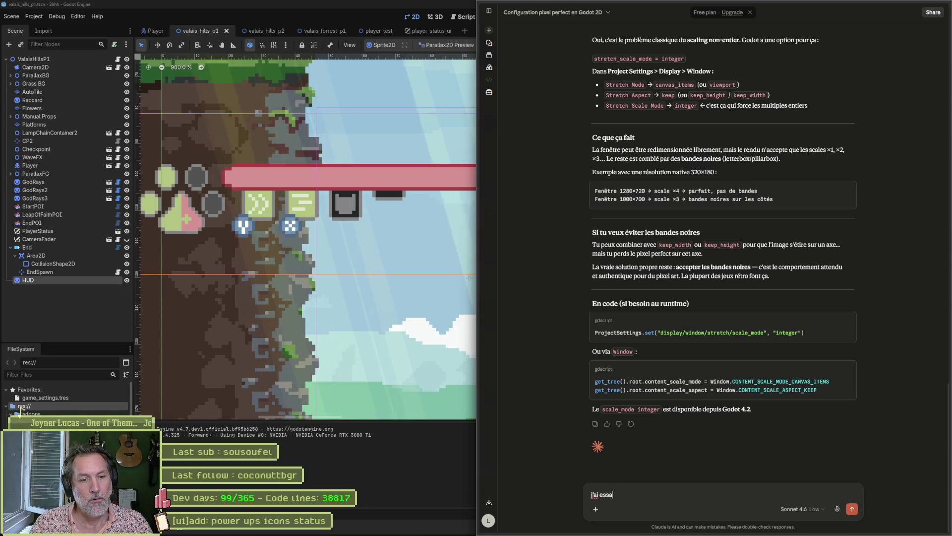
{"action": "type", "text": "ces"}
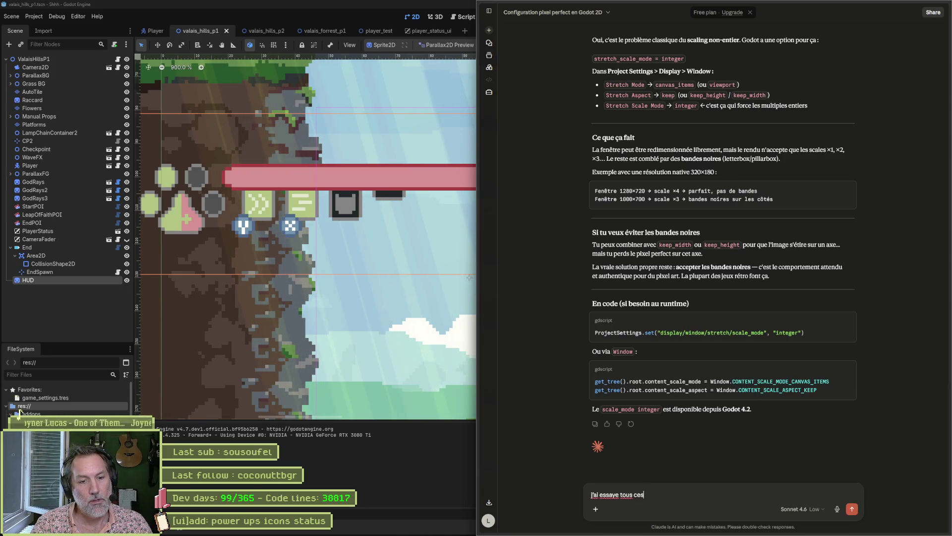
{"action": "type", "text": " reglages mais j'ai toujours des differences"}
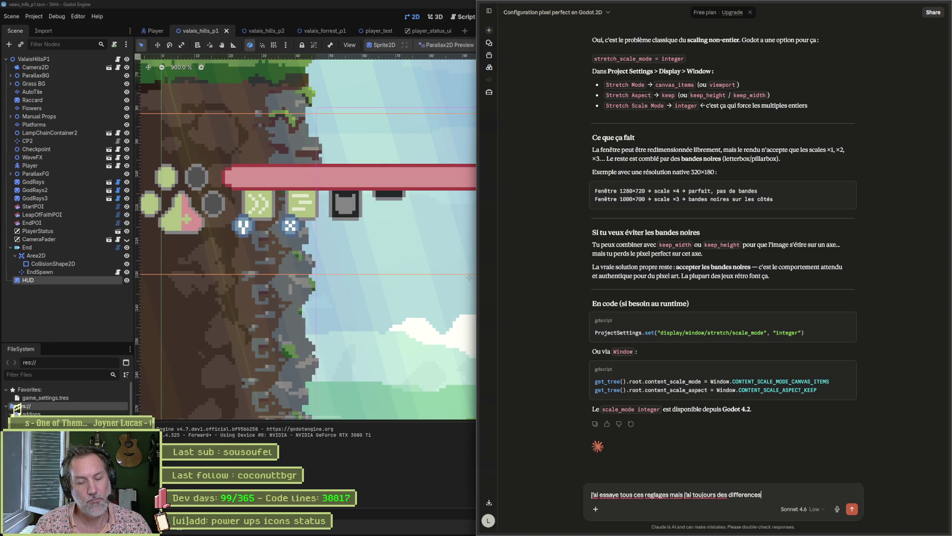
{"action": "key", "text": "Return"}
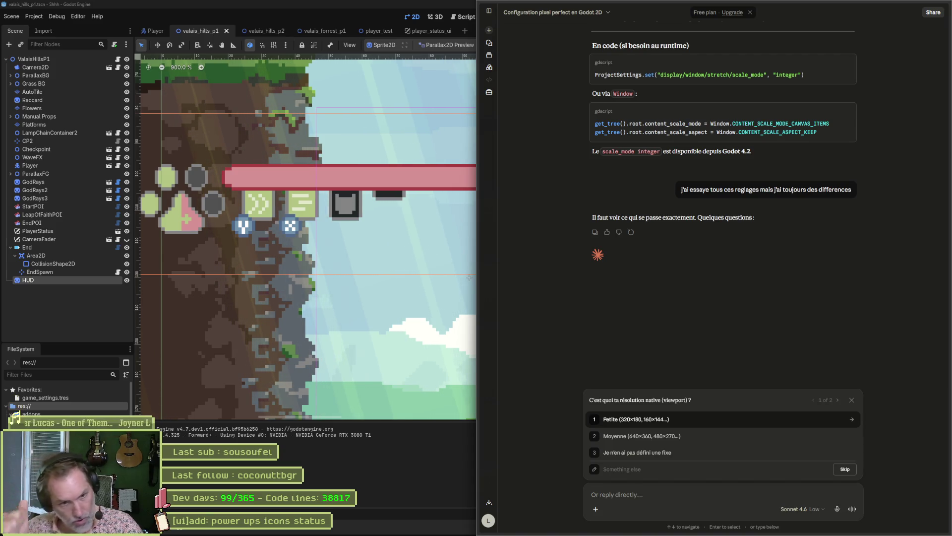
Answer Claude's questions with 'Moyenne' resolution and pixels of different sizes, then return to Godot.
{"action": "left_click", "coordinate": [596, 438]}
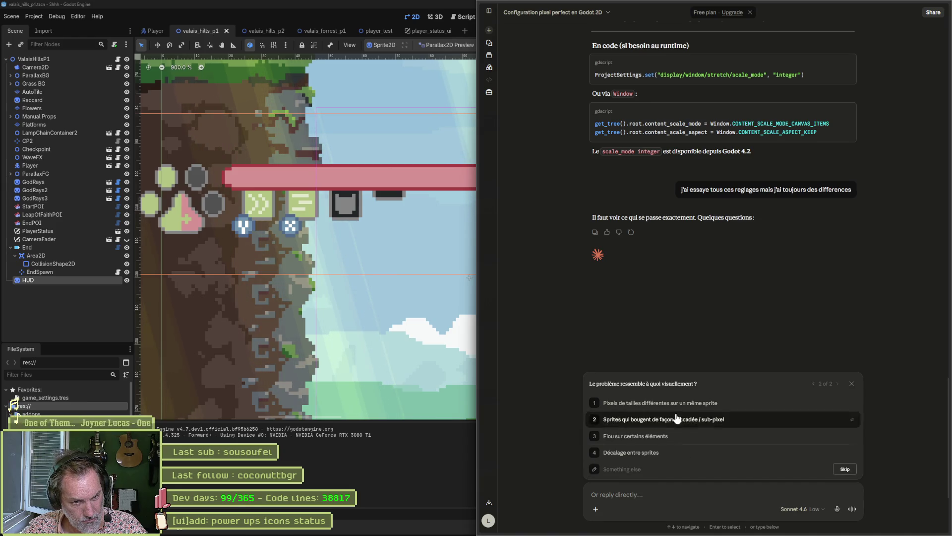
{"action": "left_click", "coordinate": [702, 403]}
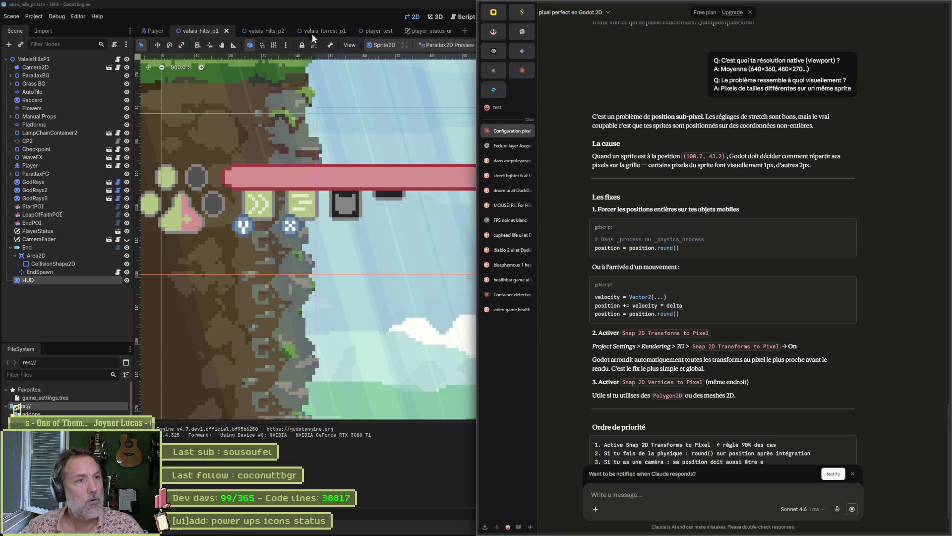
{"action": "left_click", "coordinate": [316, 17]}
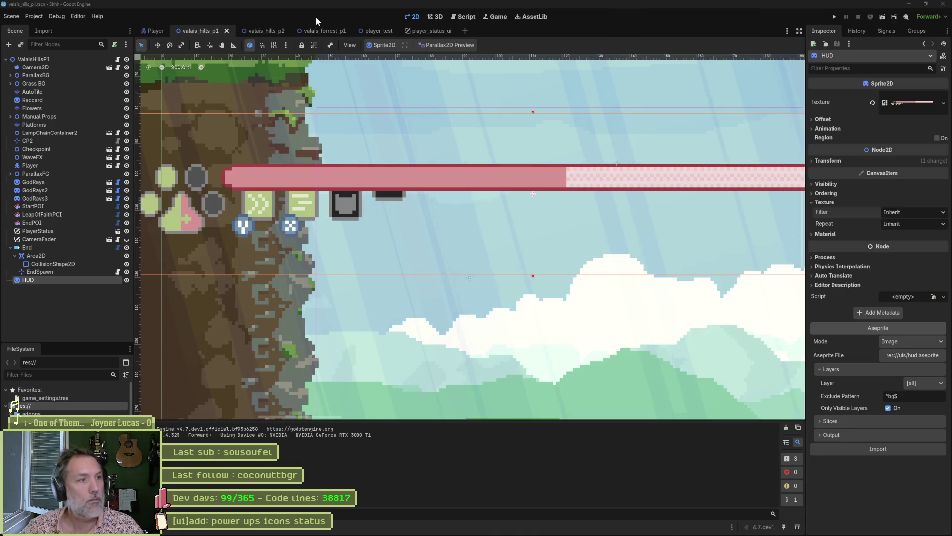
Set the HUD sprite's x position to 110, test-run the scene, then bring up Claude.
{"action": "left_click", "coordinate": [836, 160]}
{"action": "left_click", "coordinate": [926, 174]}
{"action": "key", "text": "Tab"}
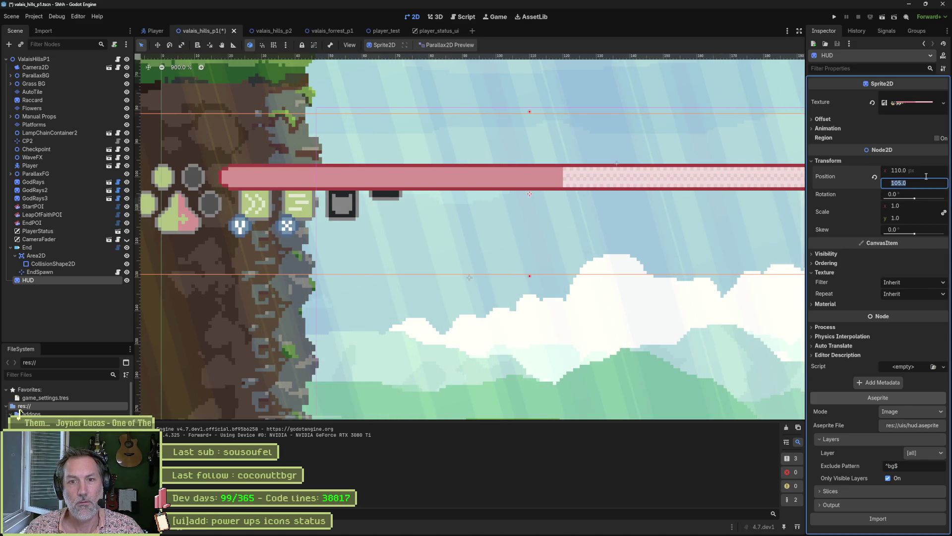
{"action": "key", "text": "F5"}
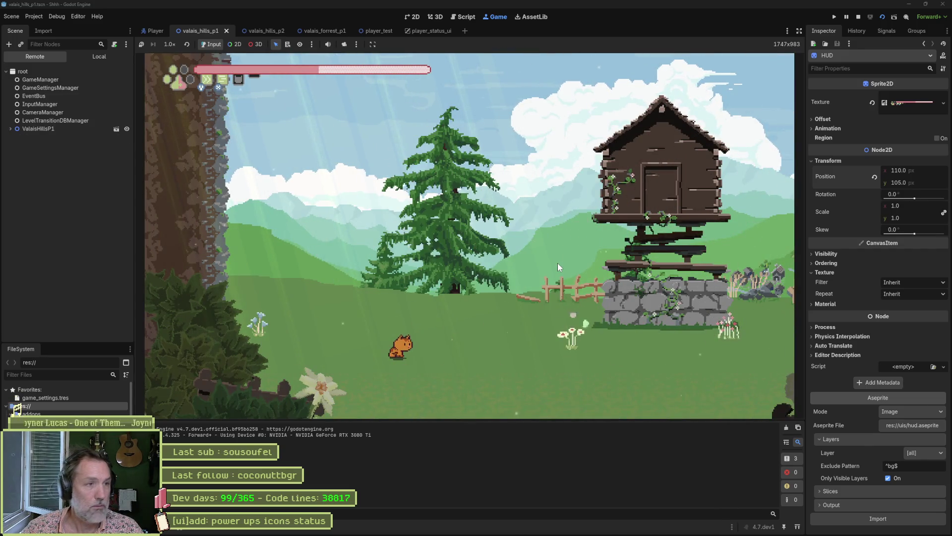
{"action": "key", "text": "F8"}
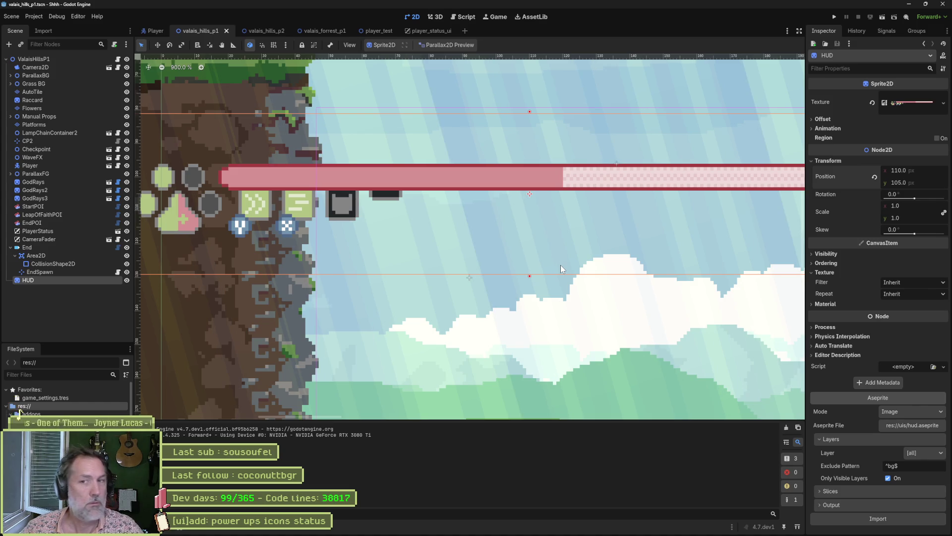
{"action": "key", "text": "alt+Tab"}
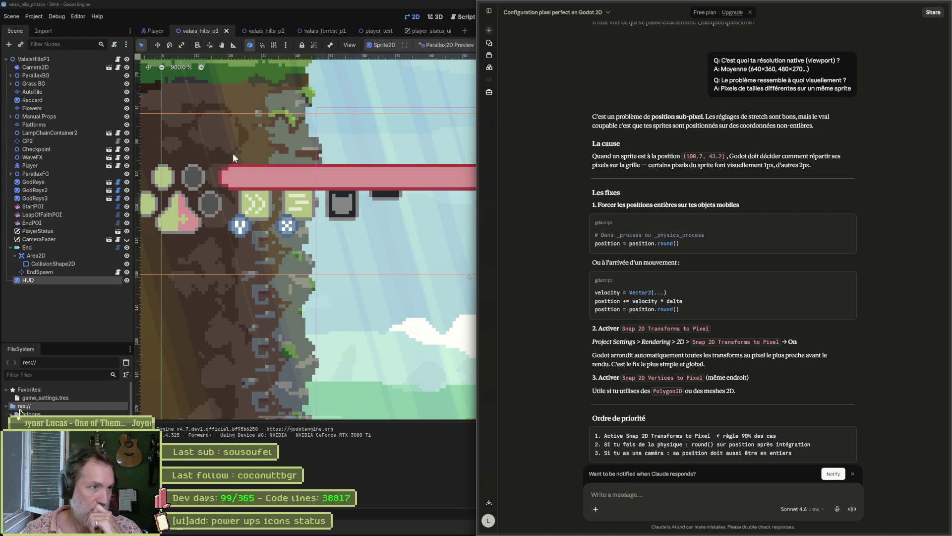
Change the HUD sprite's y position to 104 and test the scene.
{"action": "left_click", "coordinate": [36, 59]}
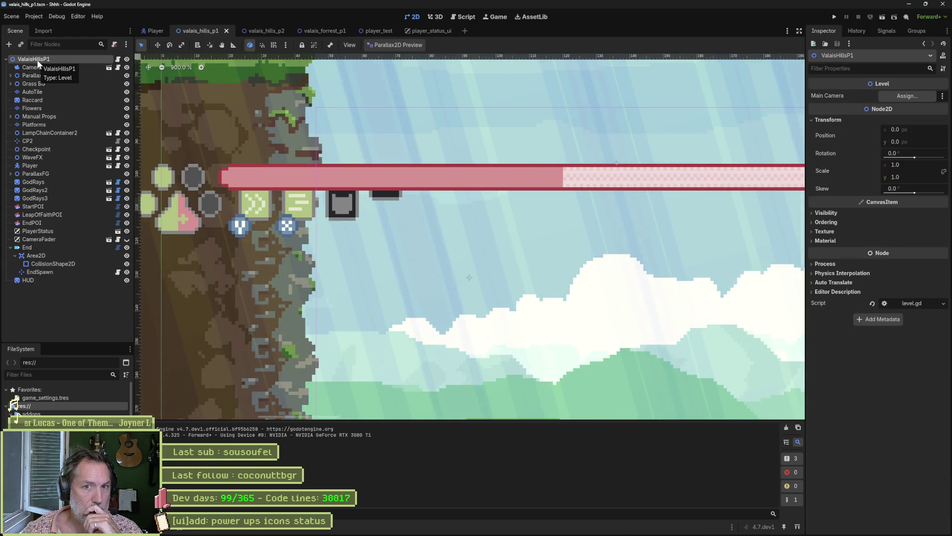
{"action": "left_click", "coordinate": [22, 280]}
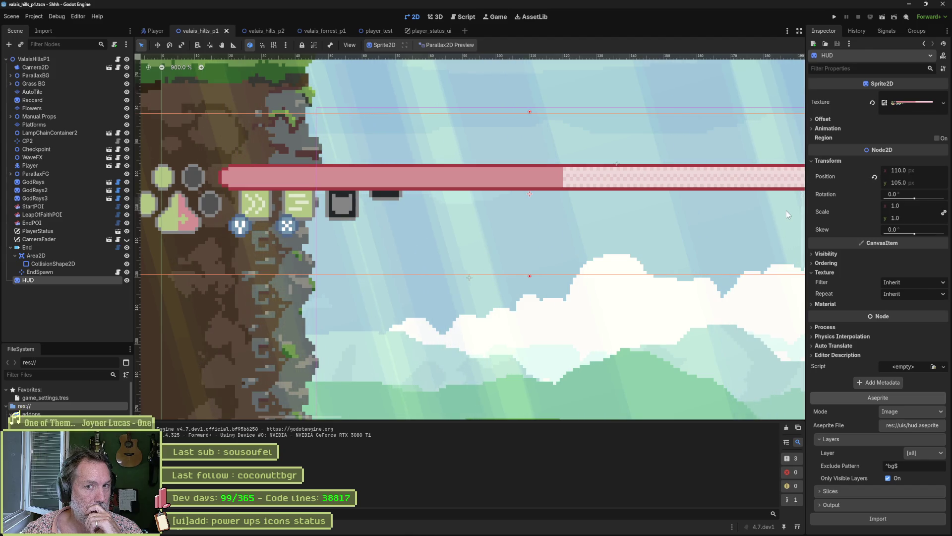
{"action": "left_click", "coordinate": [898, 183]}
{"action": "type", "text": "100"}
{"action": "key", "text": "BackSpace"}
{"action": "type", "text": "4"}
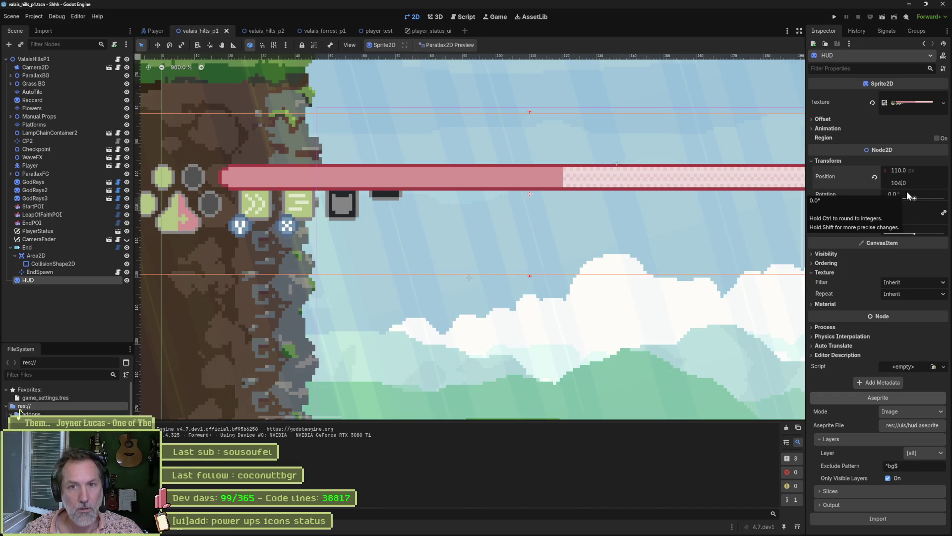
{"action": "key", "text": "Return"}
{"action": "key", "text": "ctrl+s"}
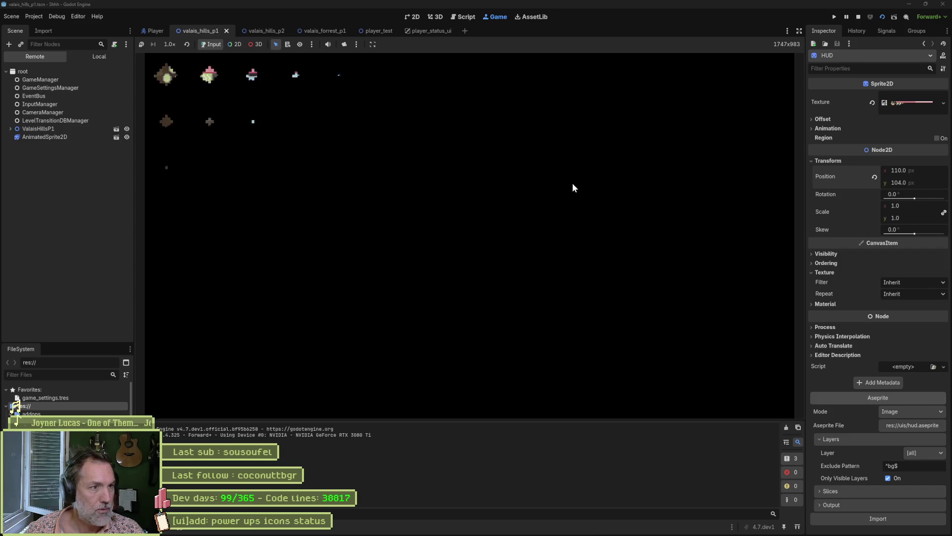
{"action": "key", "text": "F8"}
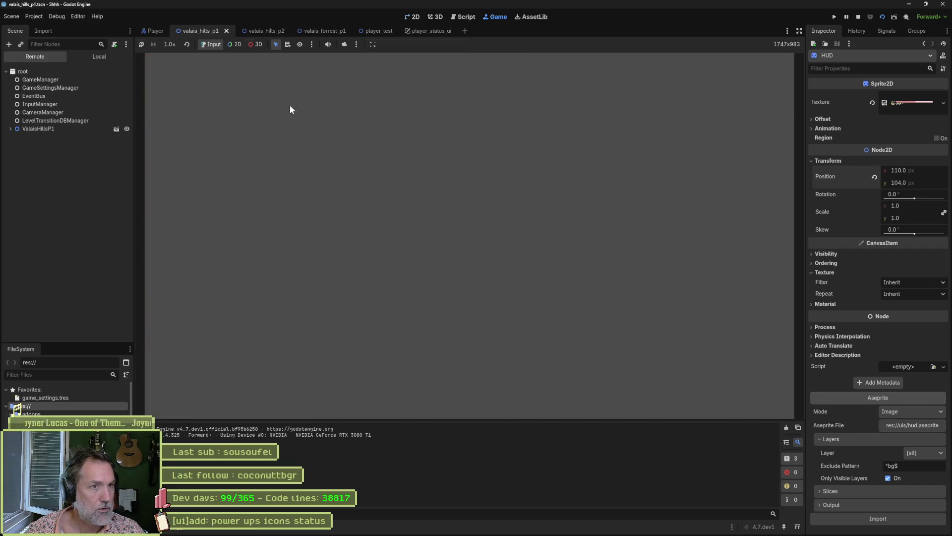
Check the chat, then run the scene again and inspect the live camera.
{"action": "key", "text": "alt+Tab"}
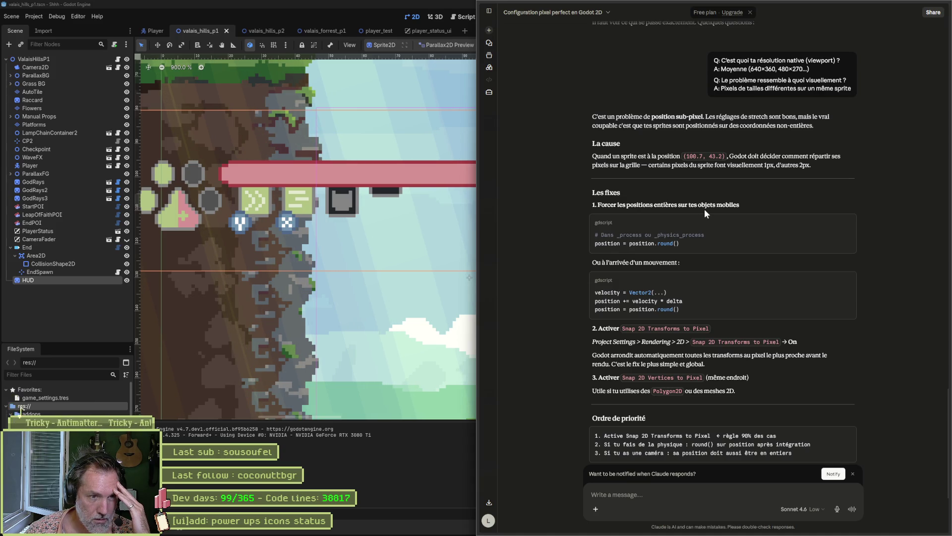
{"action": "left_click", "coordinate": [409, 482]}
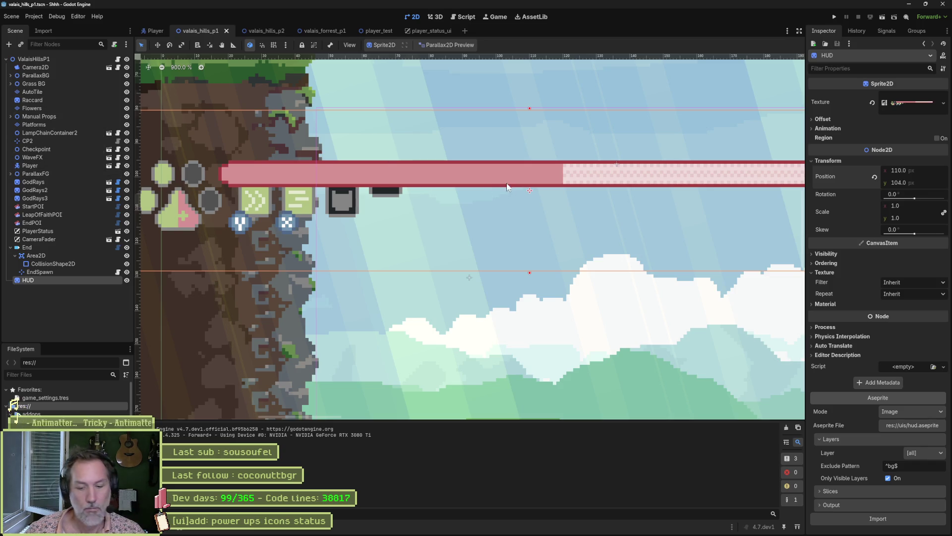
{"action": "key", "text": "F6"}
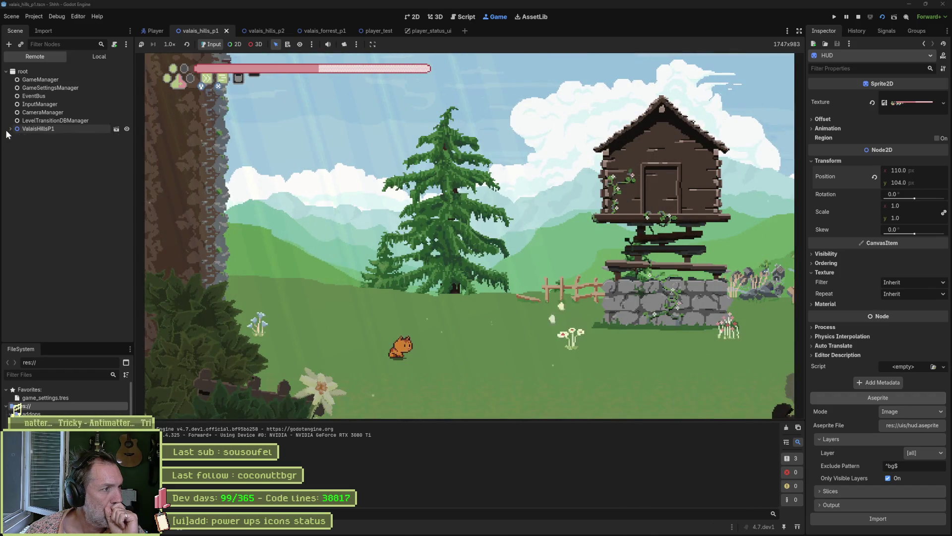
{"action": "left_click", "coordinate": [15, 137]}
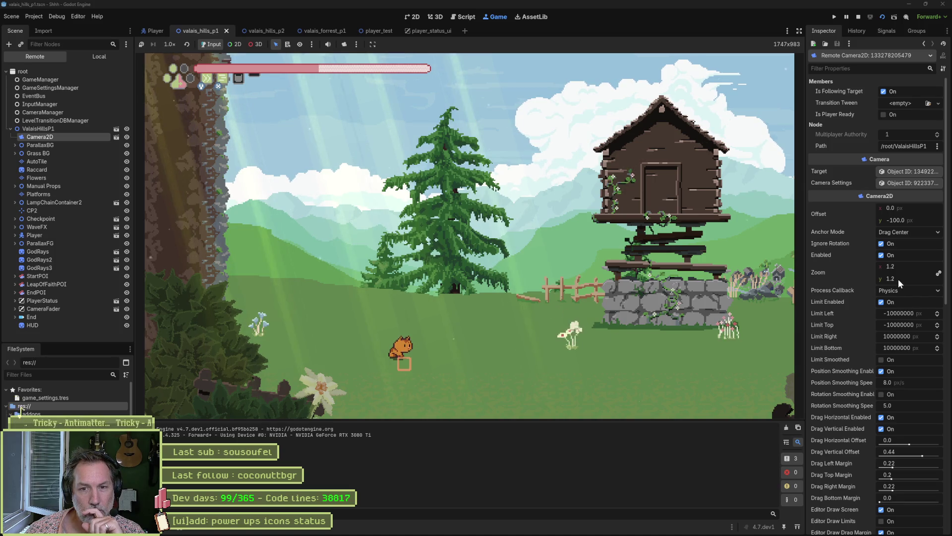
Round the running camera's y position to 336, then stop the game.
{"action": "scroll", "coordinate": [853, 279], "scroll_direction": "down", "scroll_amount": 8}
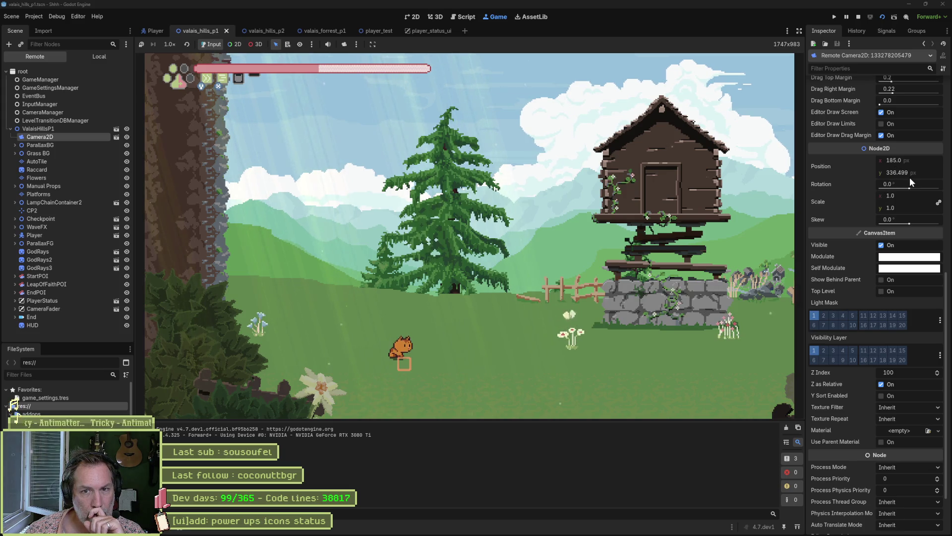
{"action": "left_click", "coordinate": [926, 174]}
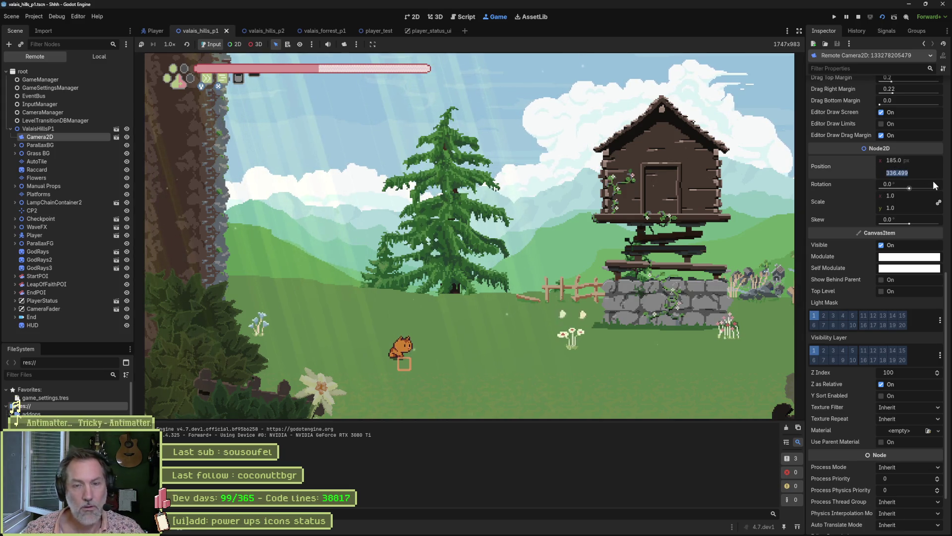
{"action": "type", "text": "36"}
{"action": "key", "text": "shift+Tab"}
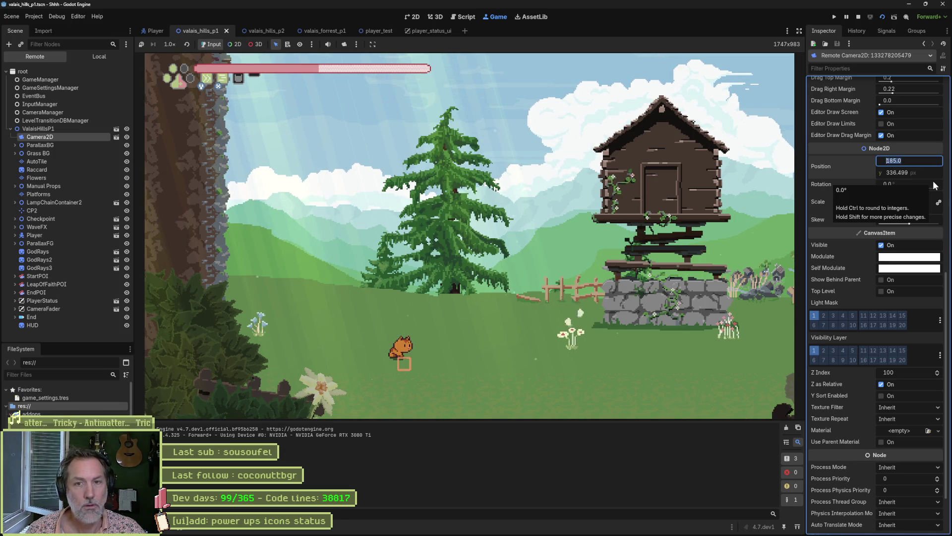
{"action": "key", "text": "F8"}
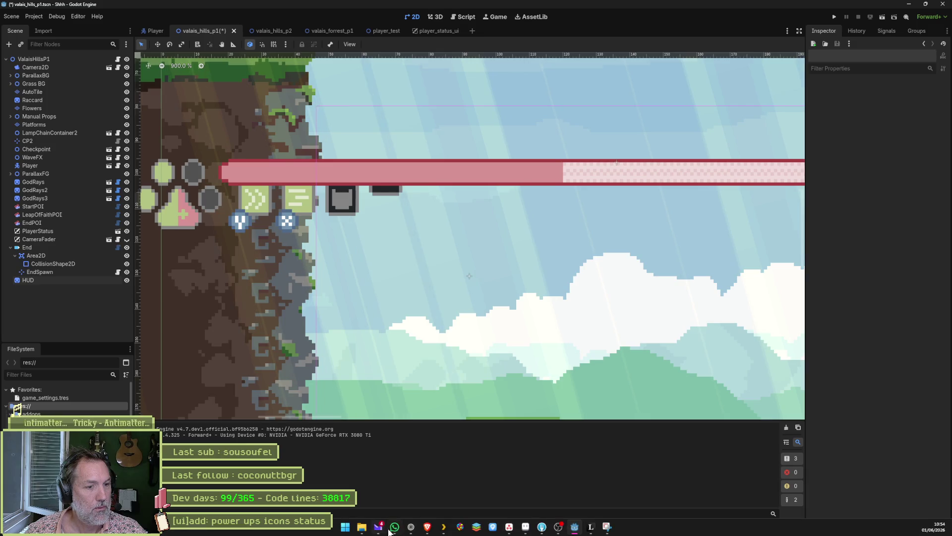
Ask Claude whether the camera's floating-point follow positions cause the problem, read the reply, return to Godot.
{"action": "left_click", "coordinate": [404, 529]}
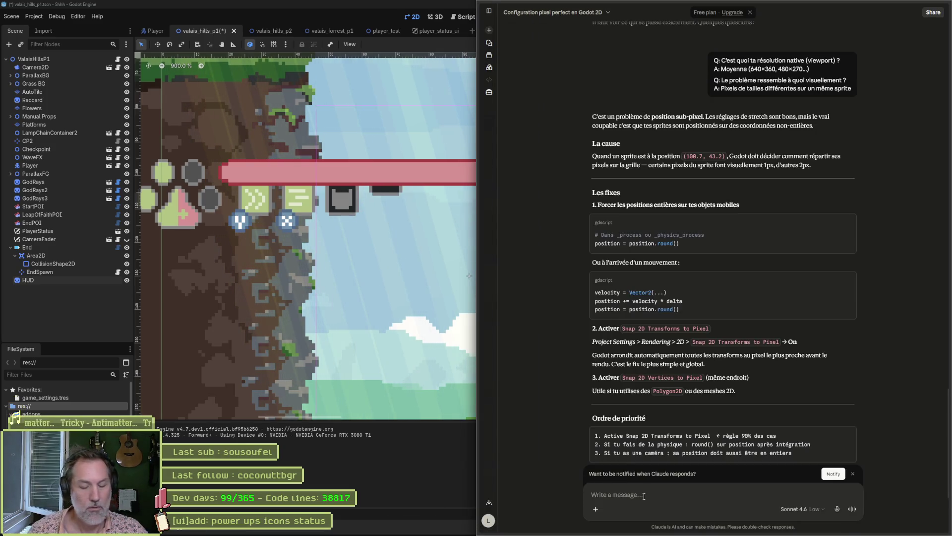
{"action": "type", "text": "ma camera "}
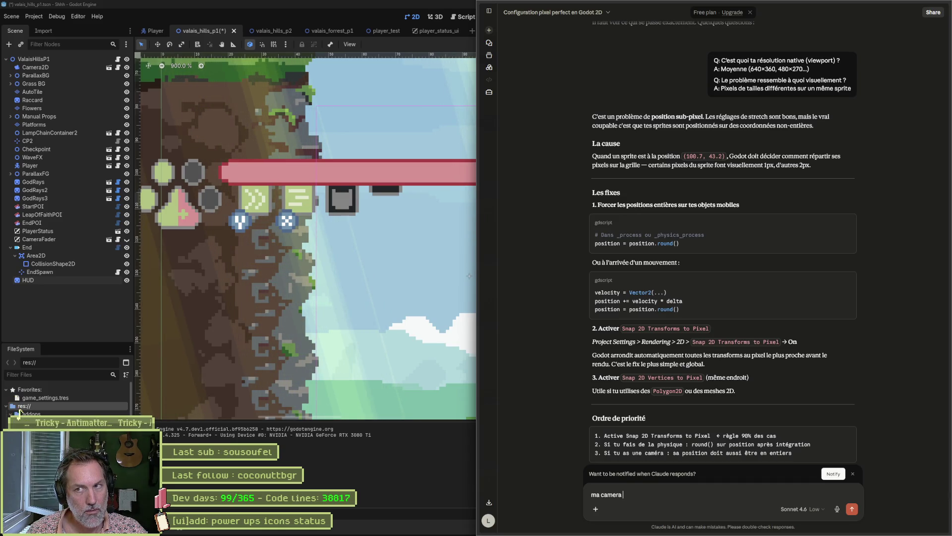
{"action": "type", "text": "suit le joueur e"}
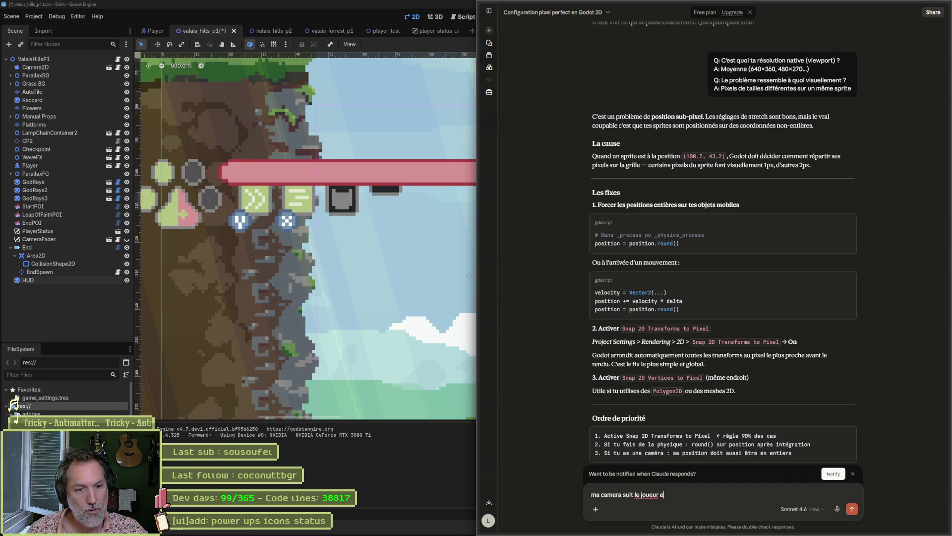
{"action": "type", "text": "t se positionne a des nombres flottant"}
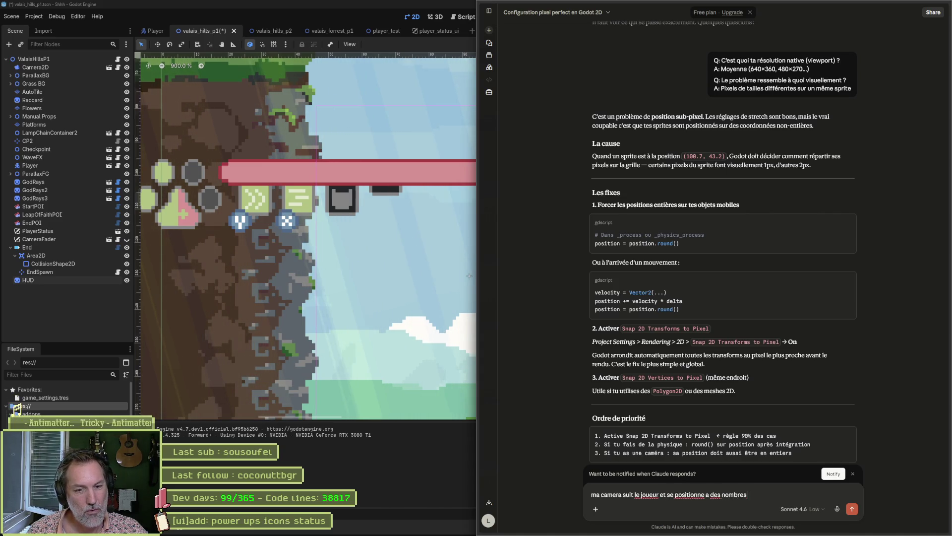
{"action": "type", "text": "s."}
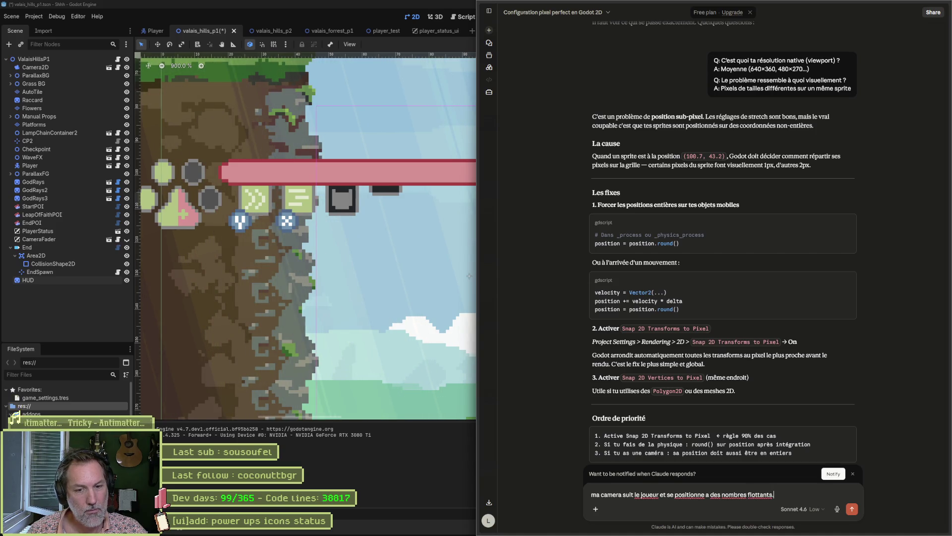
{"action": "type", "text": ".. est-ce le probleme ?"}
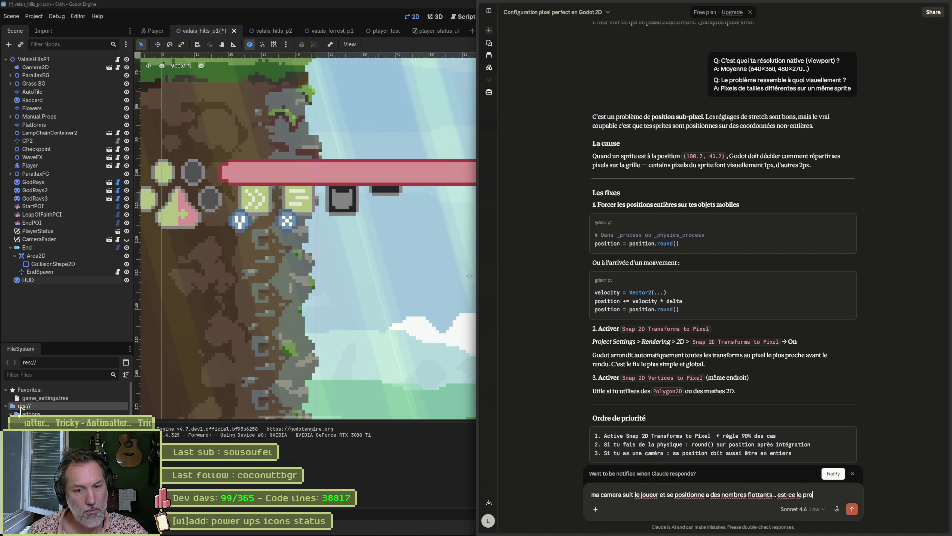
{"action": "key", "text": "Return"}
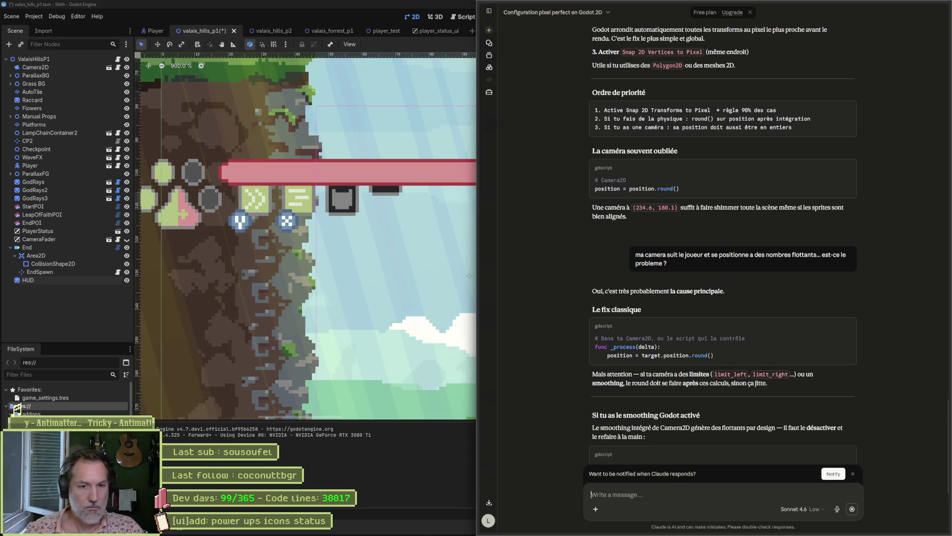
{"action": "scroll", "coordinate": [615, 414], "scroll_direction": "down", "scroll_amount": 1}
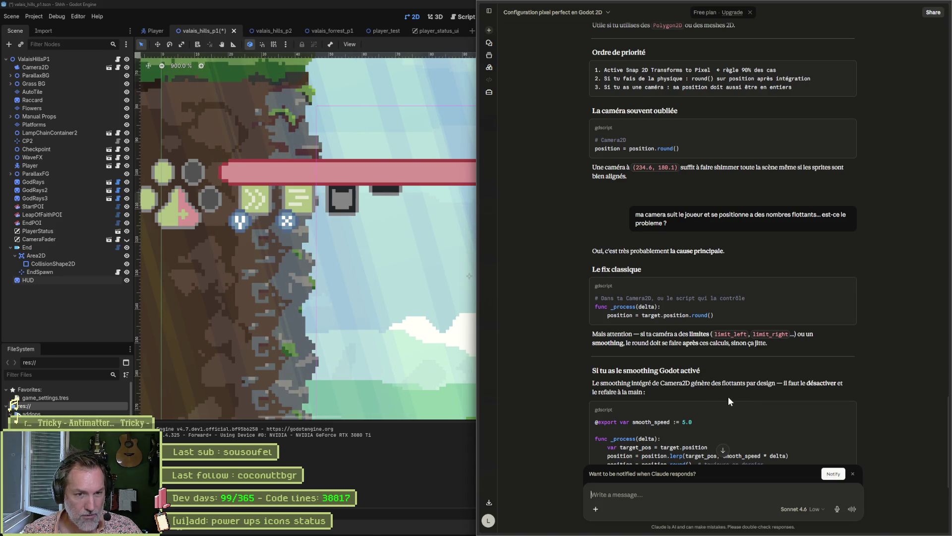
{"action": "scroll", "coordinate": [728, 397], "scroll_direction": "down", "scroll_amount": 3}
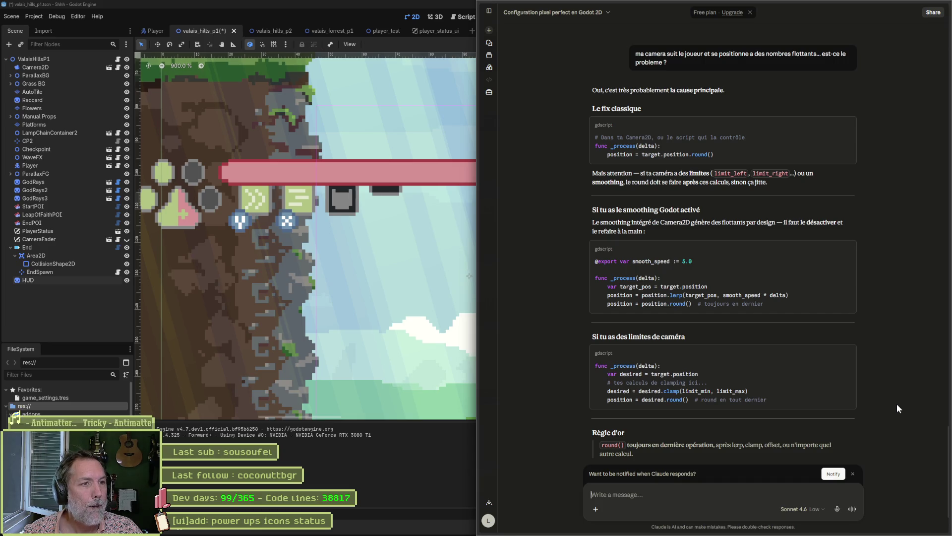
{"action": "mouse_move", "coordinate": [488, 327]}
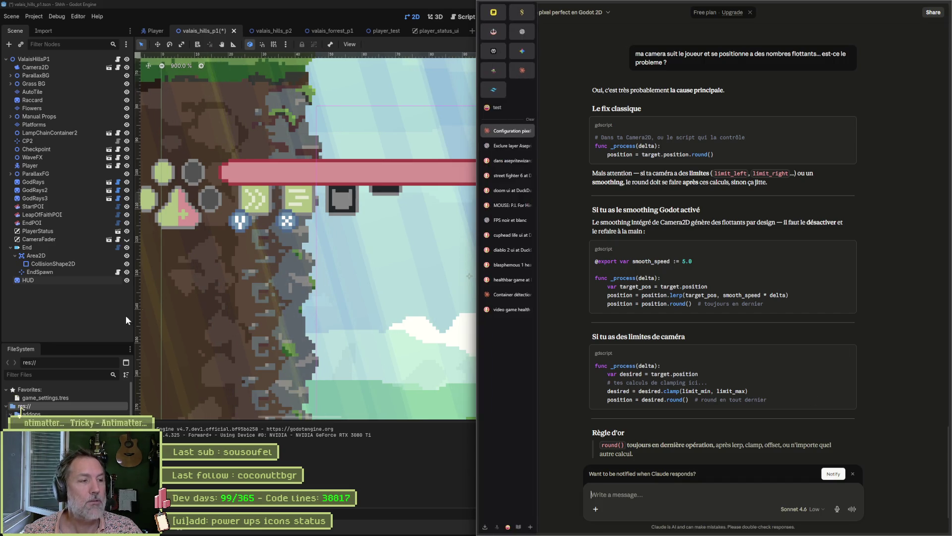
{"action": "left_click", "coordinate": [76, 329]}
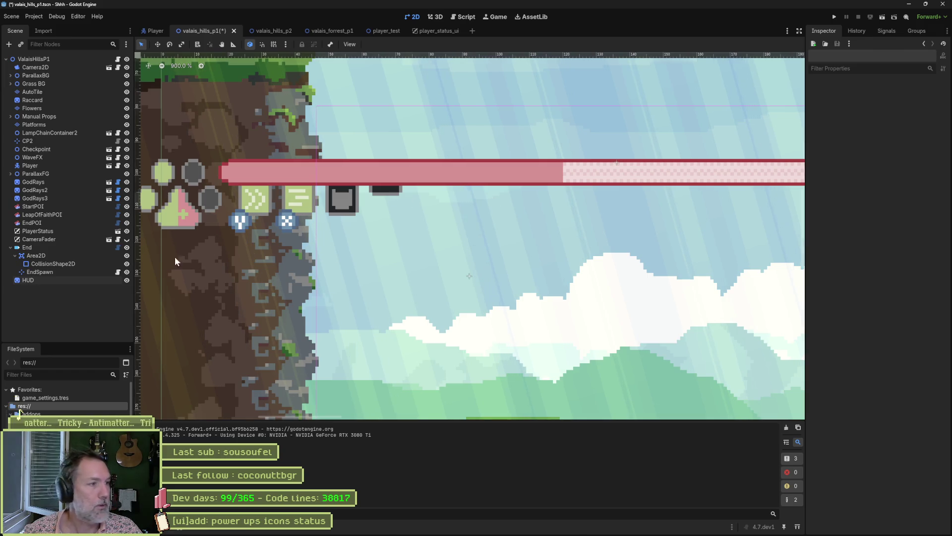
Select the HUD sprite and review the player_status_ui scene before returning to the level.
{"action": "left_click", "coordinate": [65, 280]}
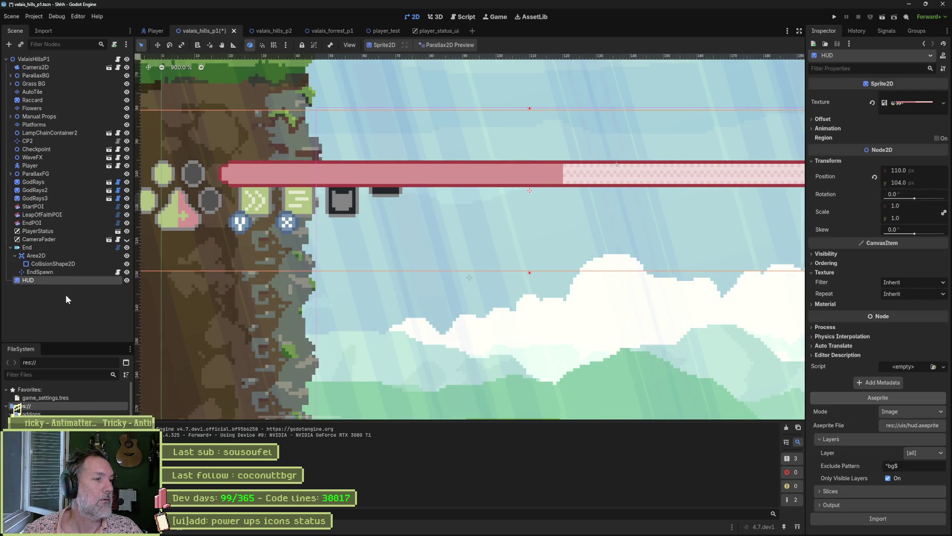
{"action": "left_click", "coordinate": [118, 231]}
{"action": "scroll", "coordinate": [193, 151], "scroll_direction": "down", "scroll_amount": 2}
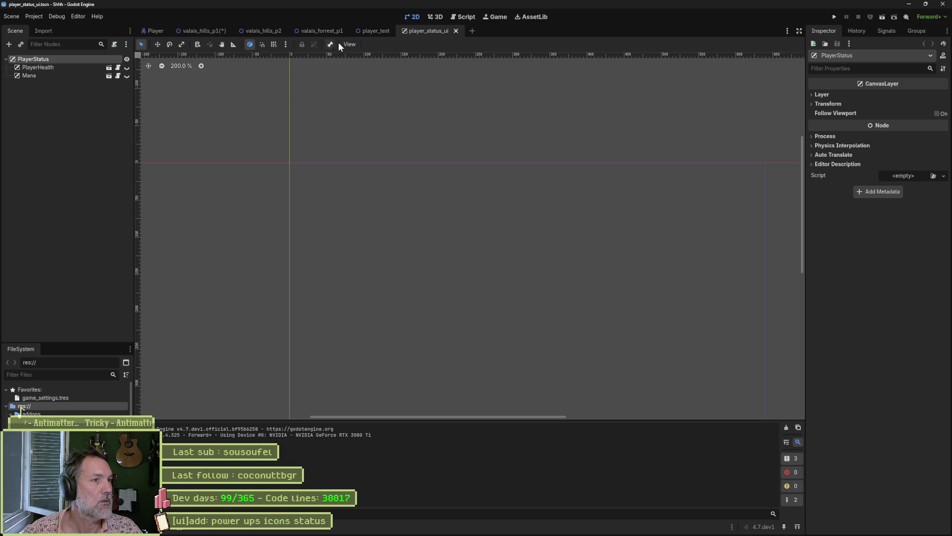
{"action": "left_click", "coordinate": [212, 31]}
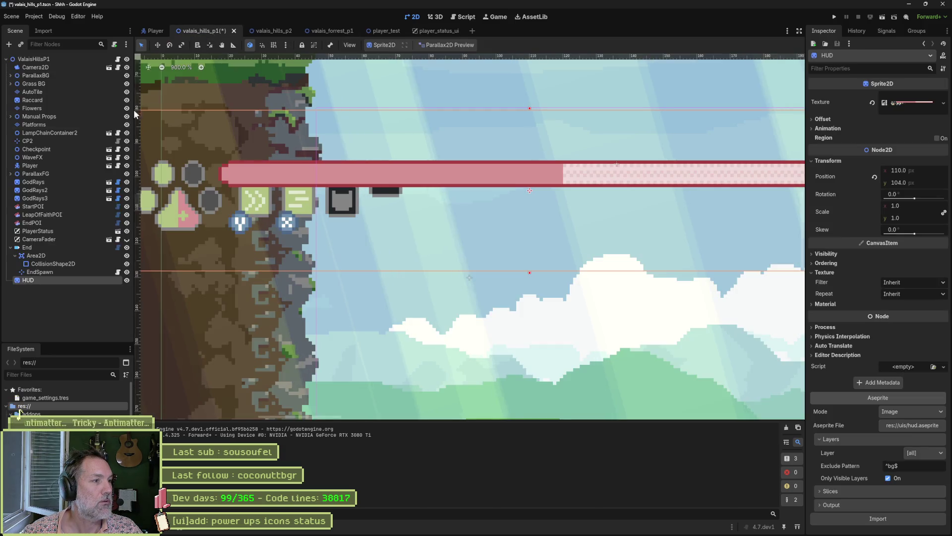
Add a CanvasLayer node to the level and name it HUD.
{"action": "key", "text": "ctrl+a"}
{"action": "type", "text": "canvas"}
{"action": "key", "text": "Down"}
{"action": "key", "text": "Down"}
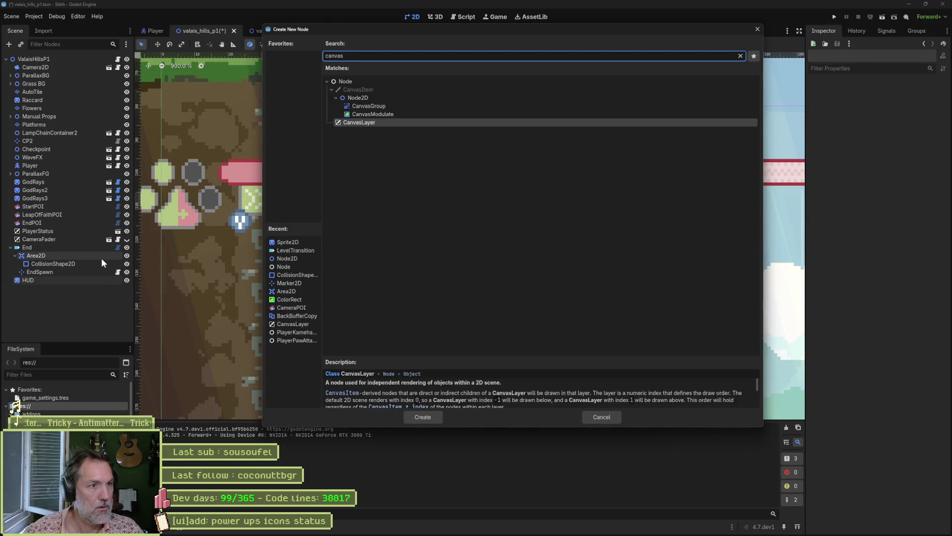
{"action": "key", "text": "Return"}
{"action": "type", "text": "HUD"}
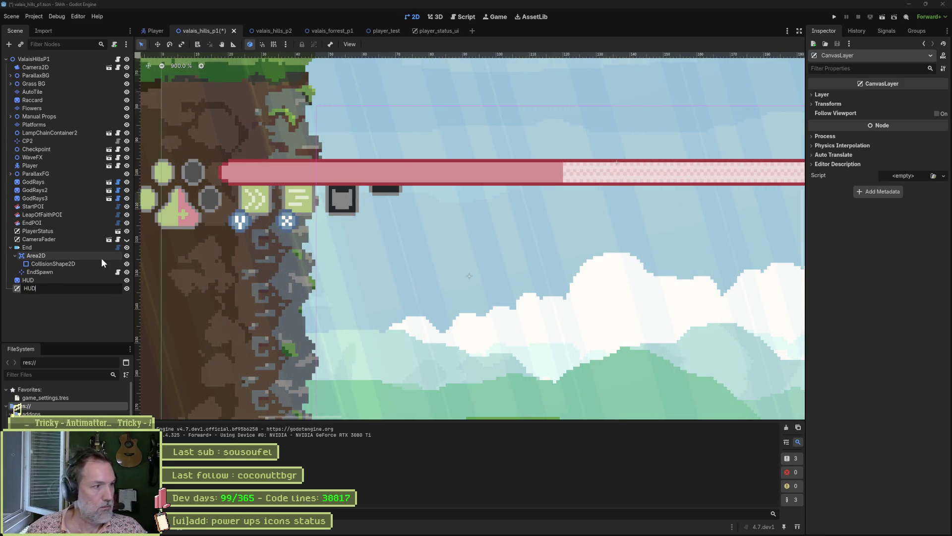
{"action": "key", "text": "Return"}
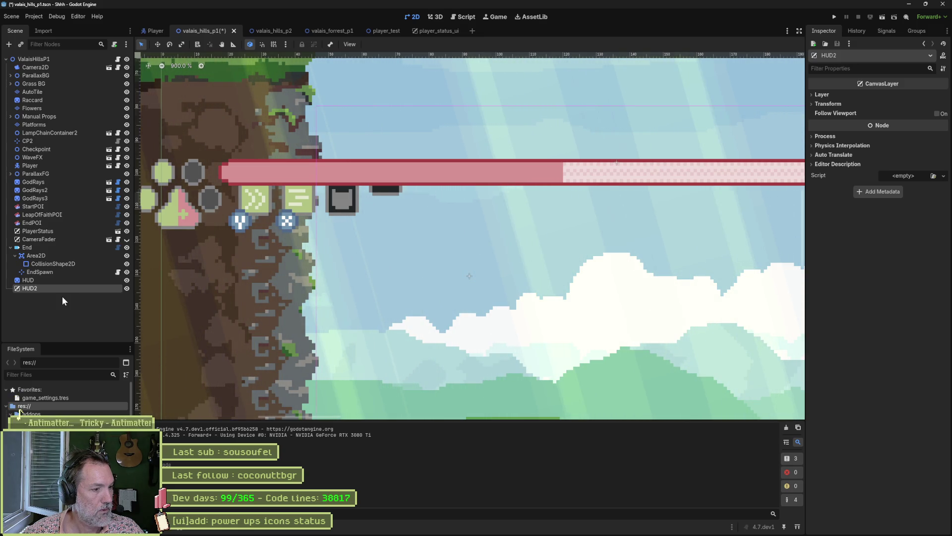
Open the Mana sub-scene from player_status_ui and inspect its ProgressBar properties.
{"action": "left_click", "coordinate": [445, 31]}
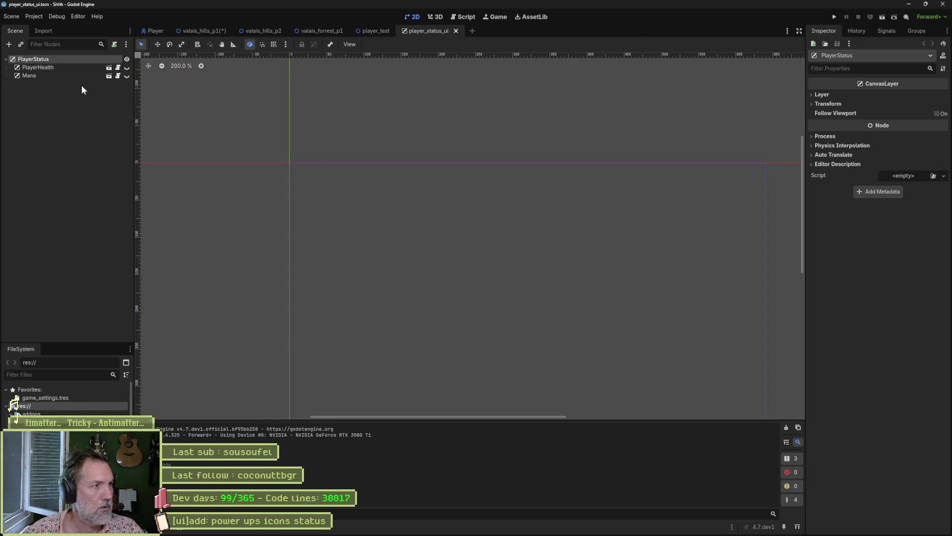
{"action": "left_click", "coordinate": [107, 75]}
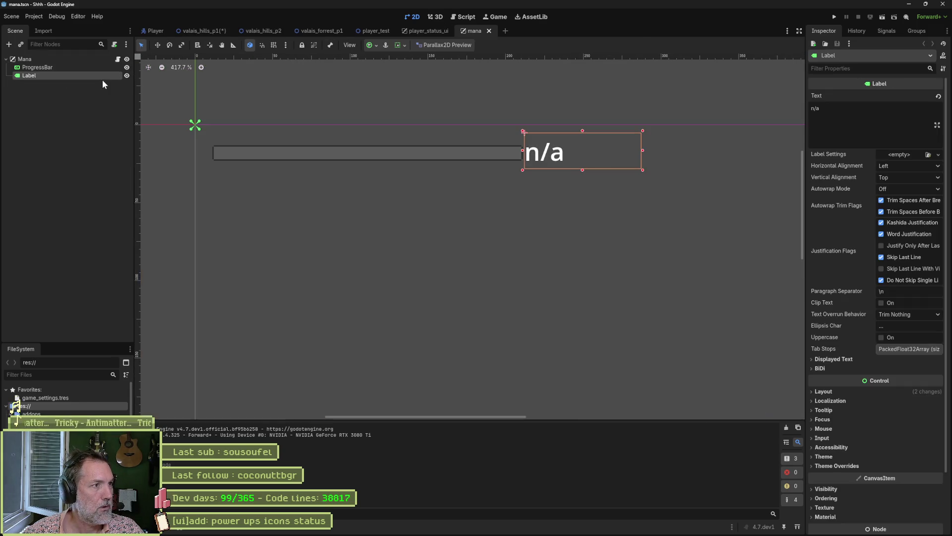
{"action": "left_click", "coordinate": [97, 68]}
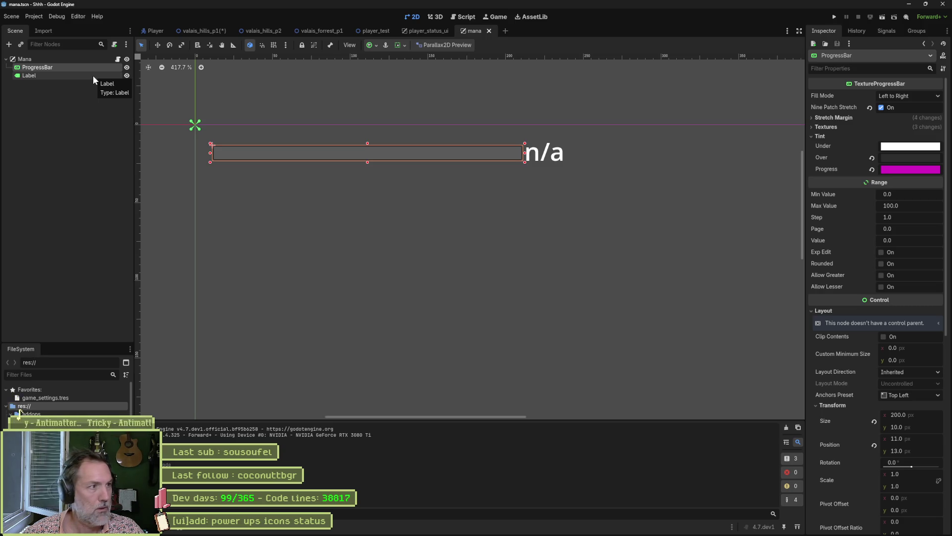
Open the PlayerHealth sub-scene and start adding a child node to its PlayerHealth root.
{"action": "left_click", "coordinate": [427, 30]}
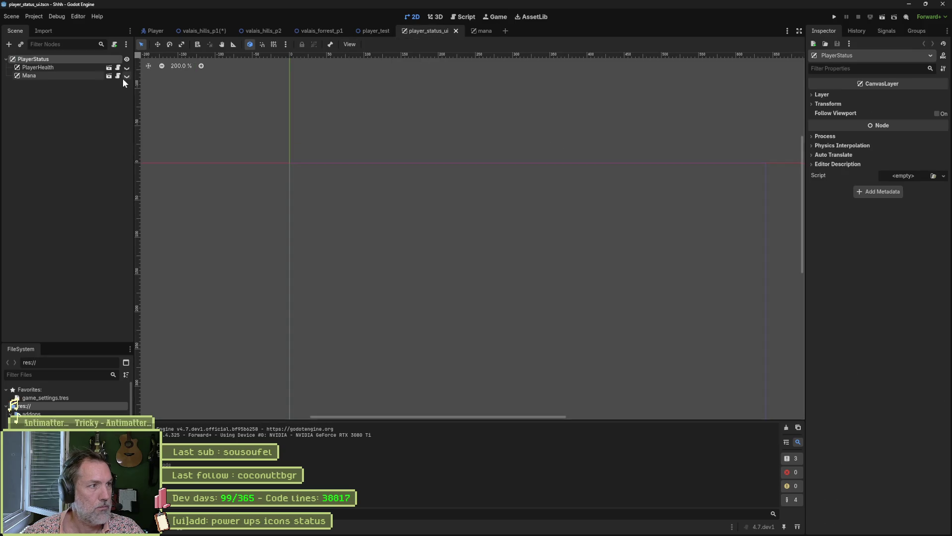
{"action": "left_click", "coordinate": [109, 69]}
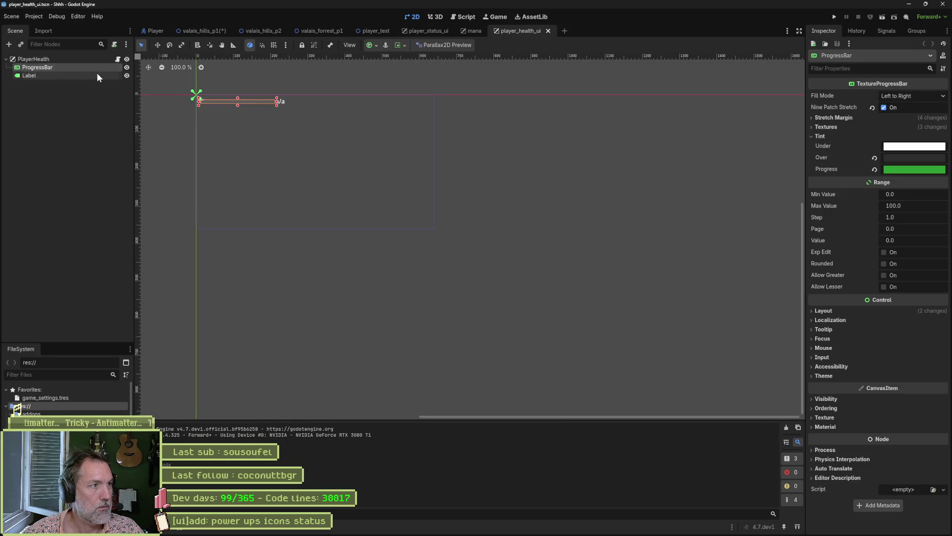
{"action": "left_click", "coordinate": [64, 60]}
{"action": "key", "text": "ctrl+a"}
Add a Sprite2D that imports res://uis/hud.aseprite in Image mode.
{"action": "type", "text": "spri"}
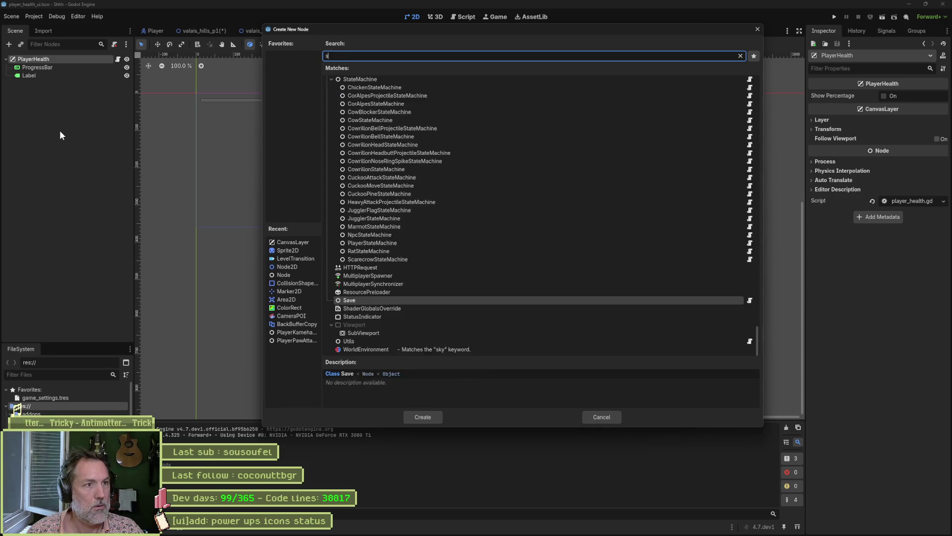
{"action": "key", "text": "Return"}
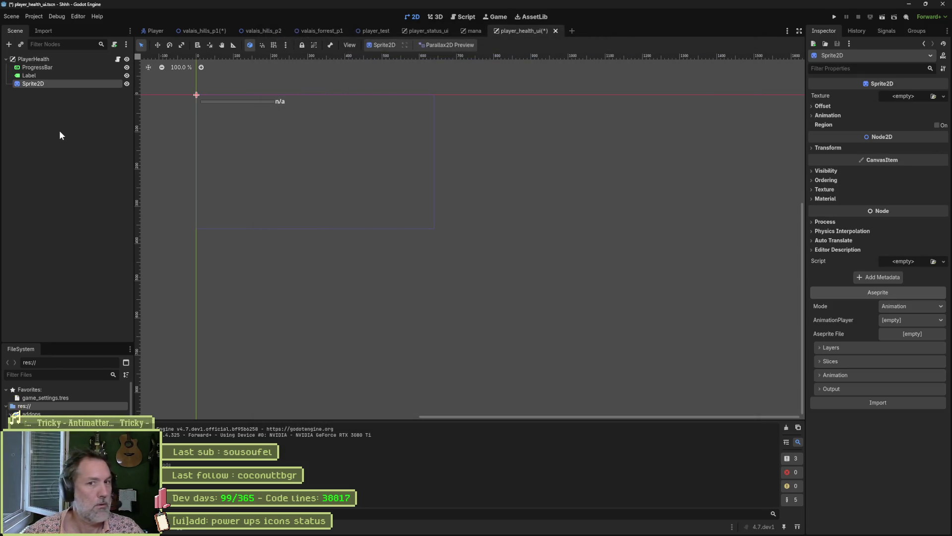
{"action": "left_click", "coordinate": [908, 306]}
{"action": "left_click", "coordinate": [907, 327]}
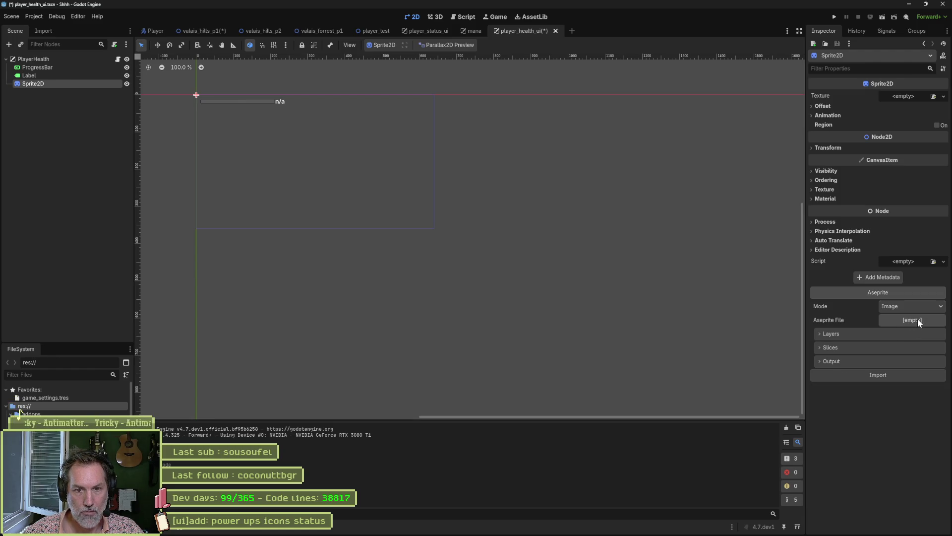
{"action": "left_click", "coordinate": [918, 320]}
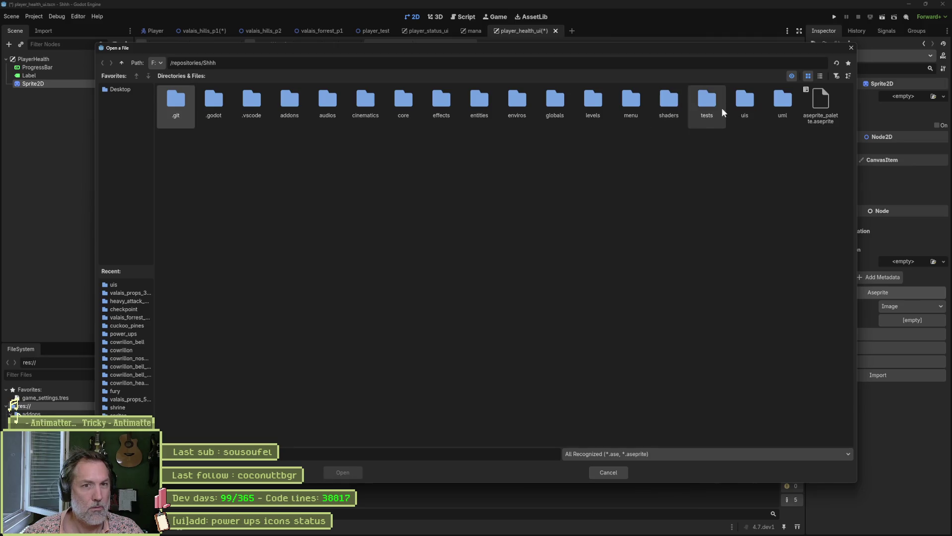
{"action": "double_click", "coordinate": [747, 103]}
{"action": "double_click", "coordinate": [360, 101]}
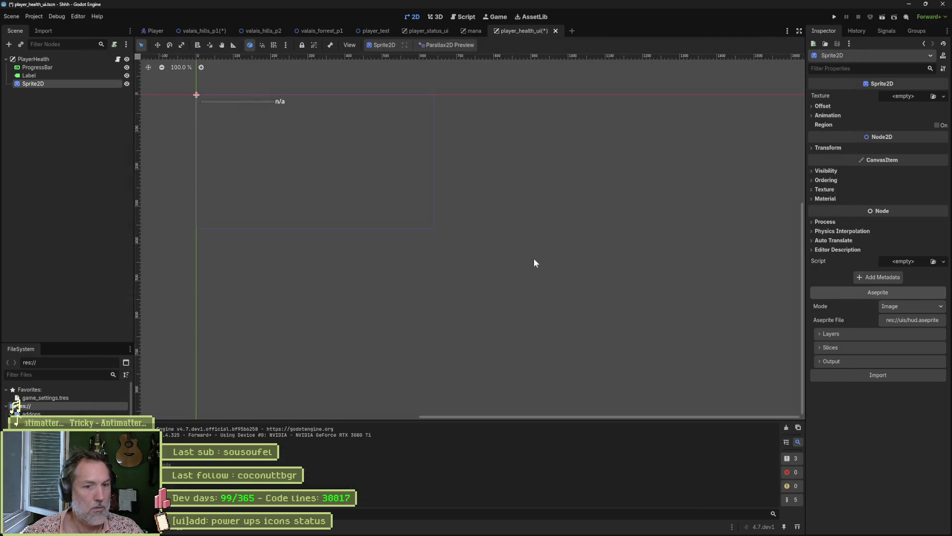
{"action": "left_click", "coordinate": [883, 378]}
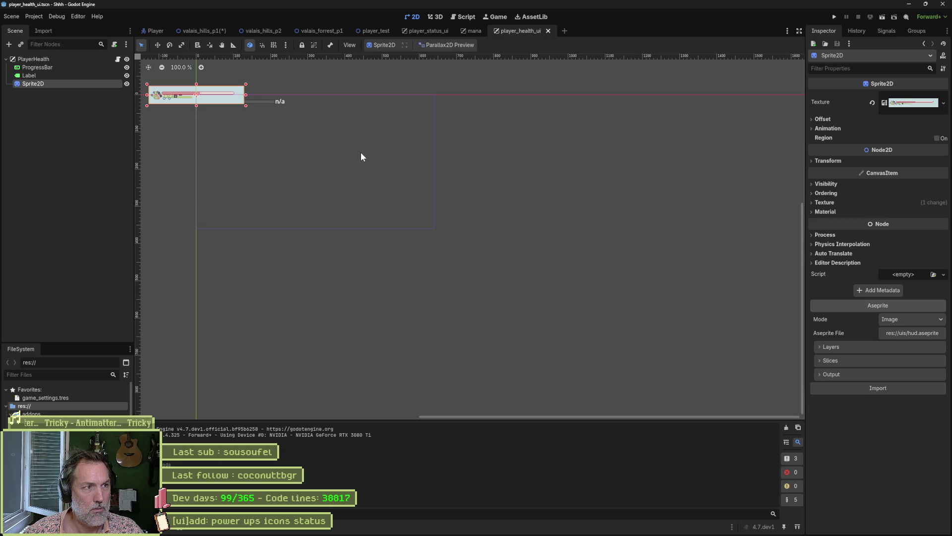
Move the HUD sprite to position 127, 24 and check its transform values.
{"action": "left_click_drag", "start_coordinate": [316, 134], "coordinate": [464, 217]}
{"action": "scroll", "coordinate": [347, 189], "scroll_direction": "up", "scroll_amount": 3}
{"action": "key", "text": "w"}
{"action": "mouse_move", "coordinate": [329, 178]}
{"action": "left_mouse_down"}
{"action": "mouse_move", "coordinate": [480, 247]}
{"action": "mouse_move", "coordinate": [604, 275]}
{"action": "mouse_move", "coordinate": [557, 262]}
{"action": "mouse_move", "coordinate": [567, 263]}
{"action": "left_mouse_up"}
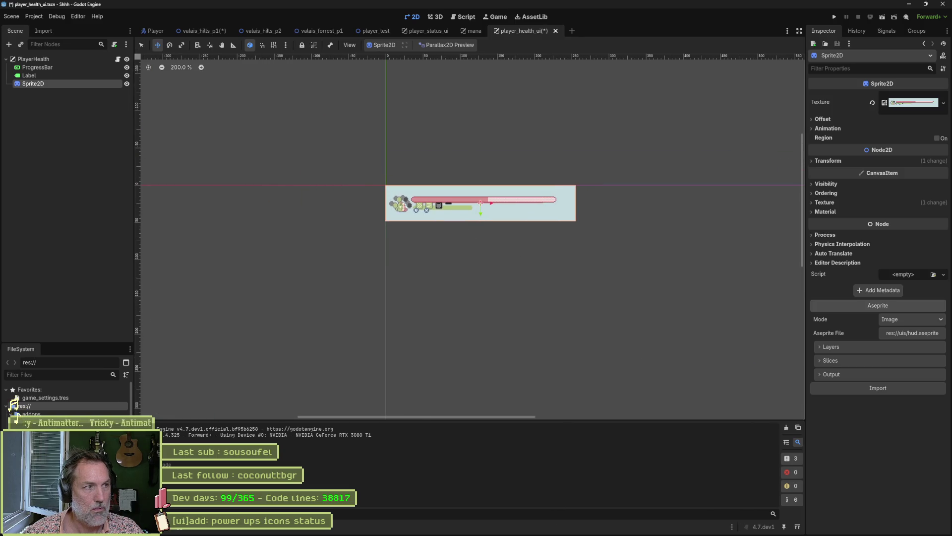
{"action": "left_click", "coordinate": [829, 161]}
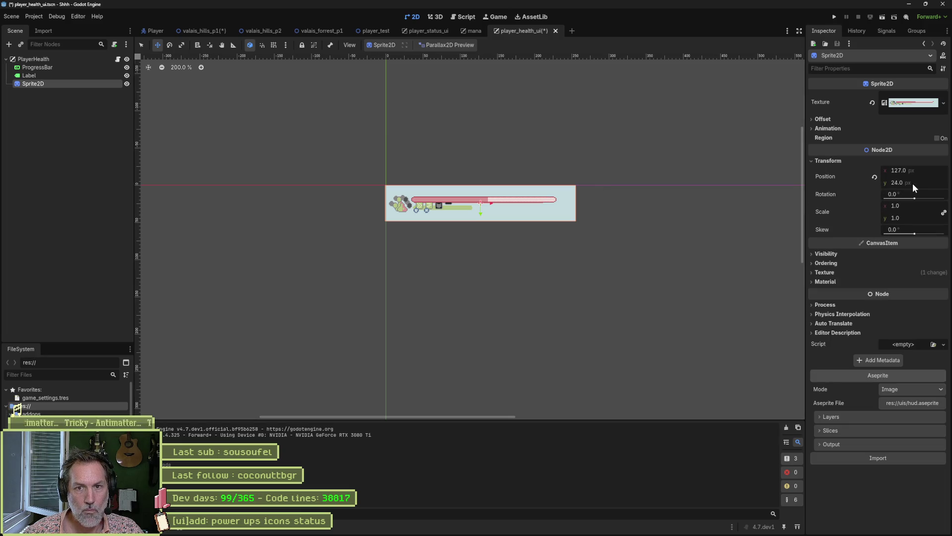
Reimport the HUD with Exclude Pattern ^bg$ and Only Visible Layers enabled.
{"action": "left_click", "coordinate": [862, 419]}
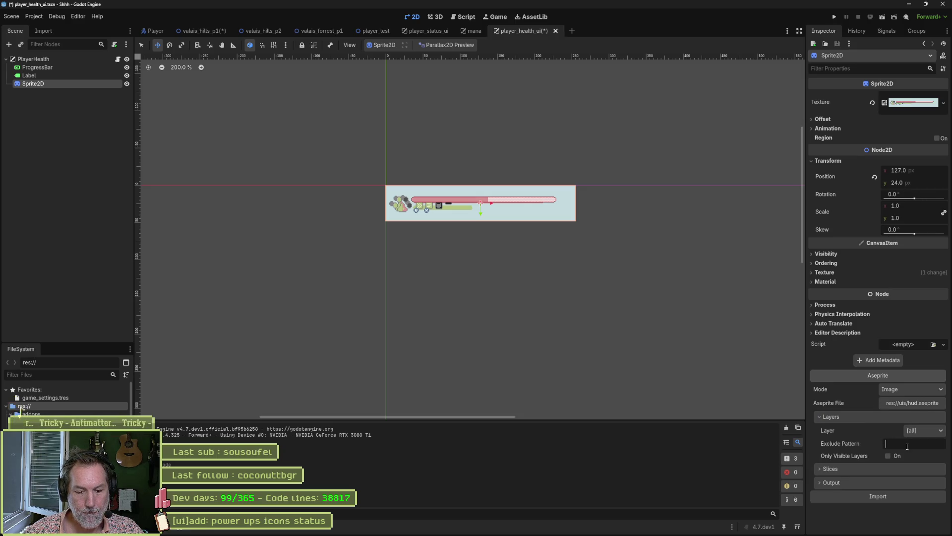
{"action": "type", "text": "^bg$"}
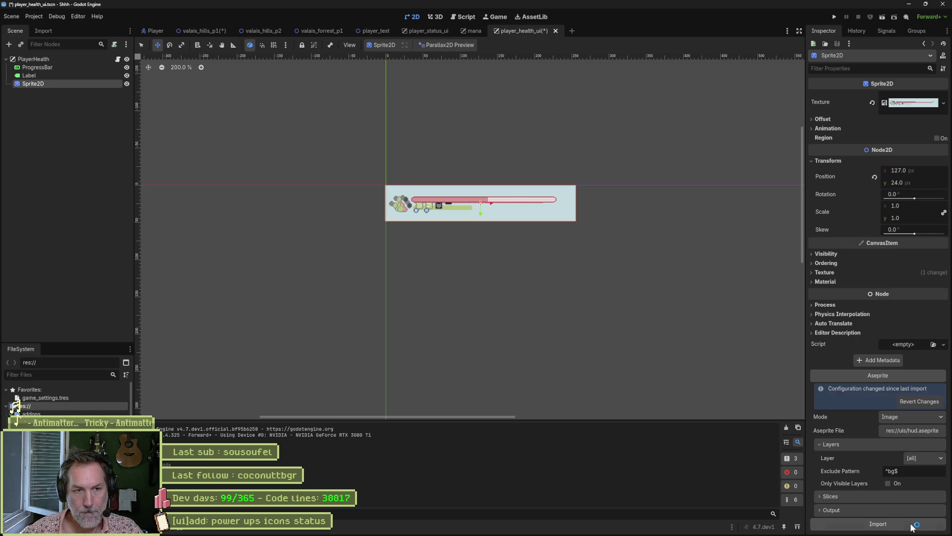
{"action": "left_click", "coordinate": [913, 524]}
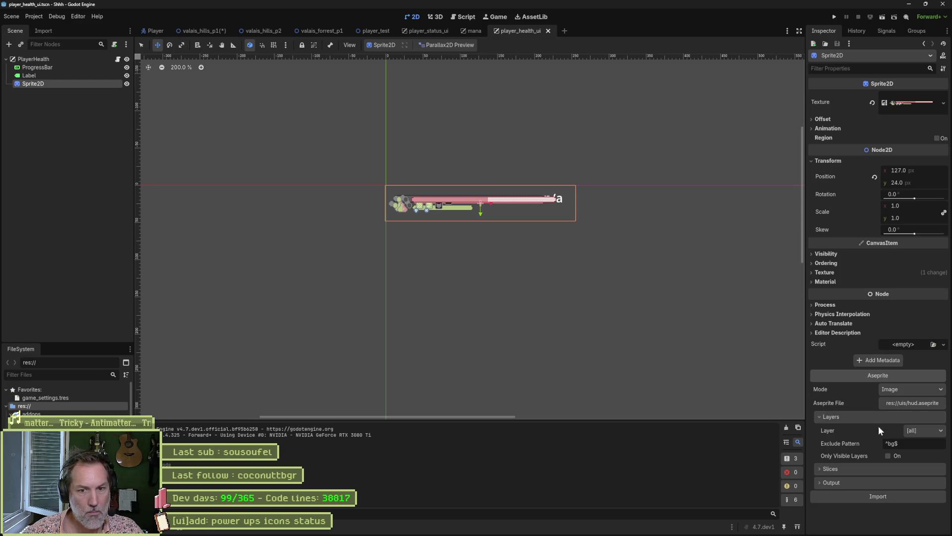
{"action": "left_click", "coordinate": [887, 456]}
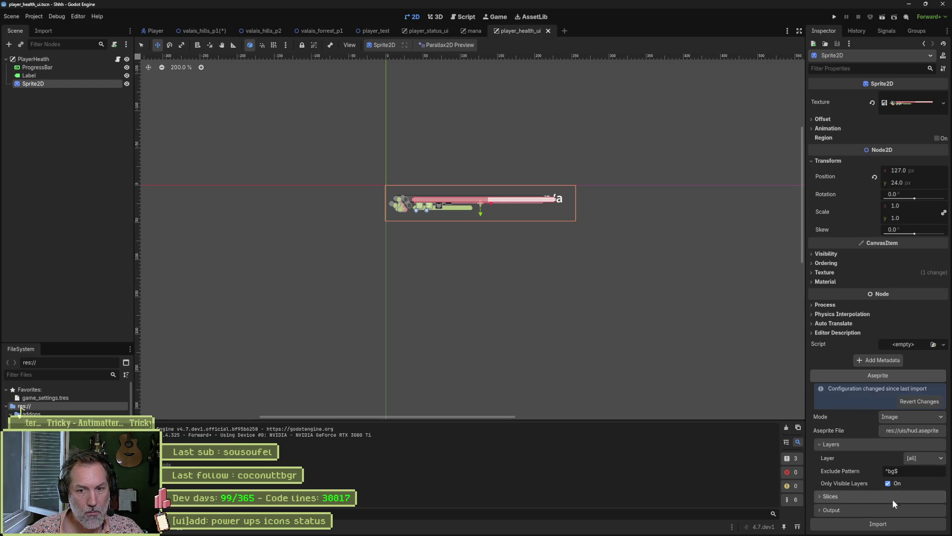
{"action": "left_click", "coordinate": [886, 525]}
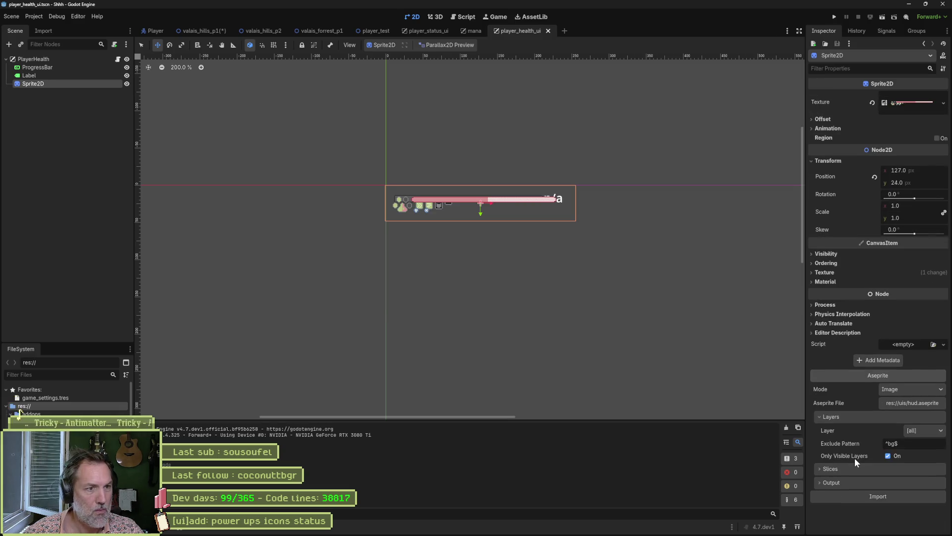
Hide the ProgressBar and Label, then save the player health scene.
{"action": "left_click", "coordinate": [126, 68]}
{"action": "left_click", "coordinate": [127, 76]}
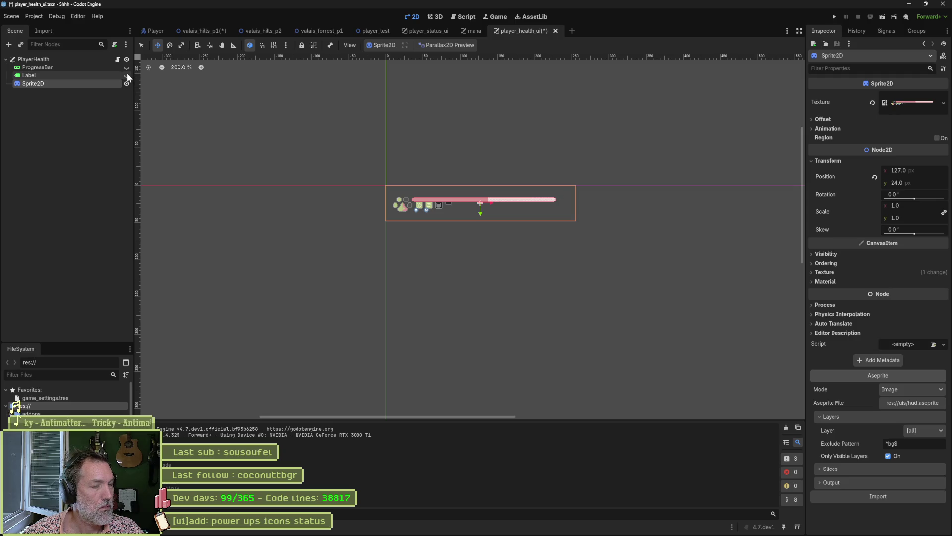
{"action": "key", "text": "ctrl+s"}
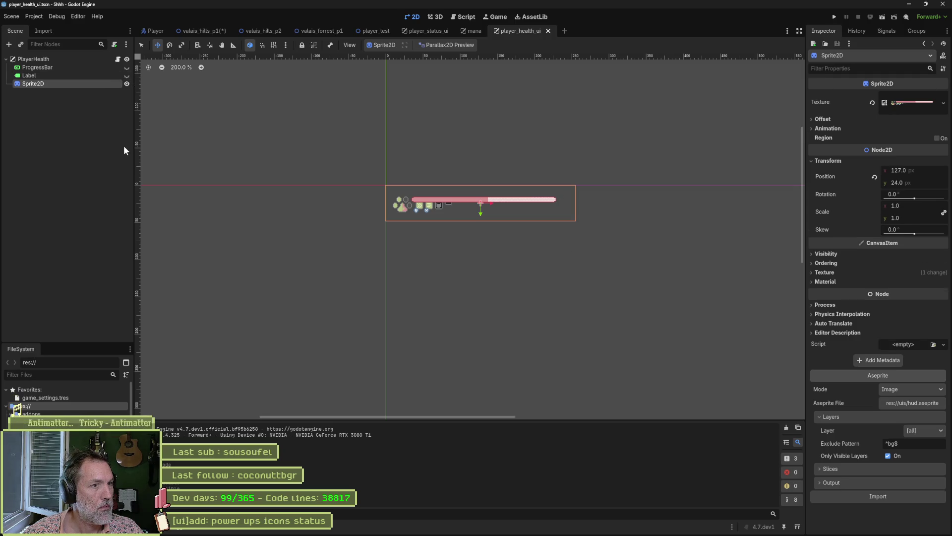
Delete the old HUD node from the valais_hills_p1 level.
{"action": "left_click", "coordinate": [261, 32]}
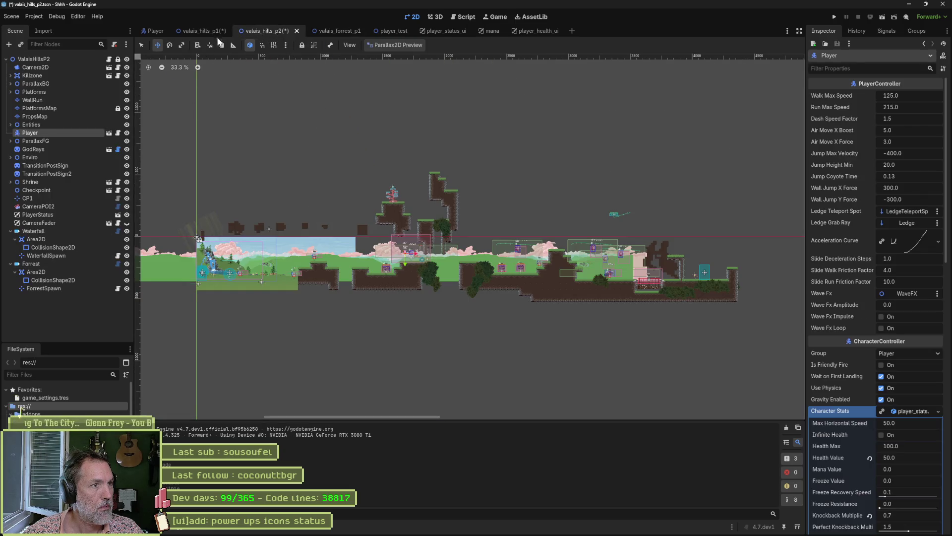
{"action": "left_click", "coordinate": [204, 31]}
{"action": "left_click", "coordinate": [50, 281]}
{"action": "key", "text": "Delete"}
{"action": "key", "text": "Return"}
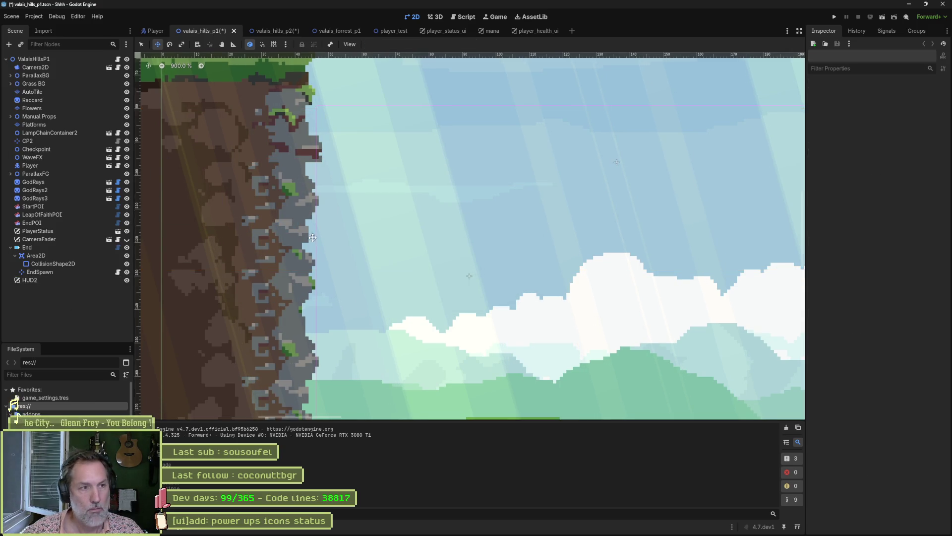
Save and test-run valais_hills_p1 with F6, then stop the game.
{"action": "scroll", "coordinate": [347, 218], "scroll_direction": "down", "scroll_amount": 6}
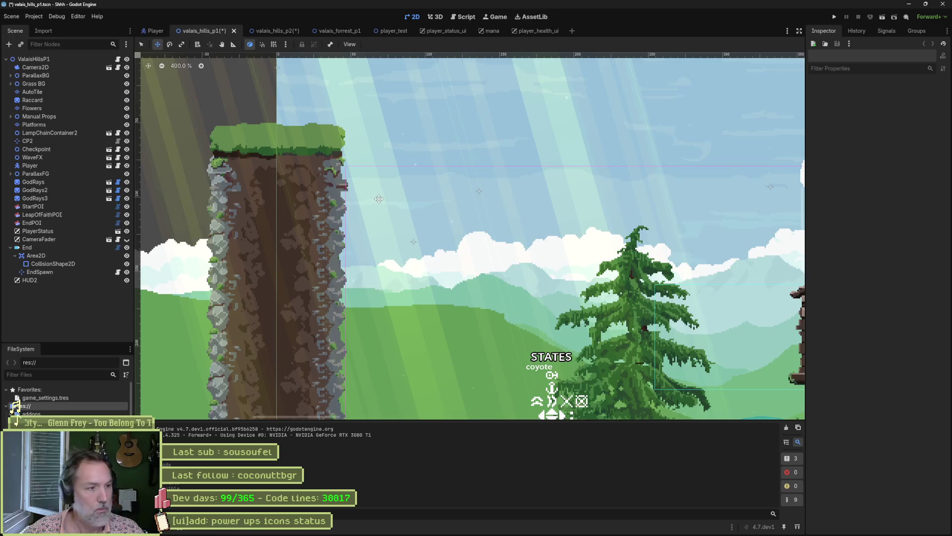
{"action": "key", "text": "F6"}
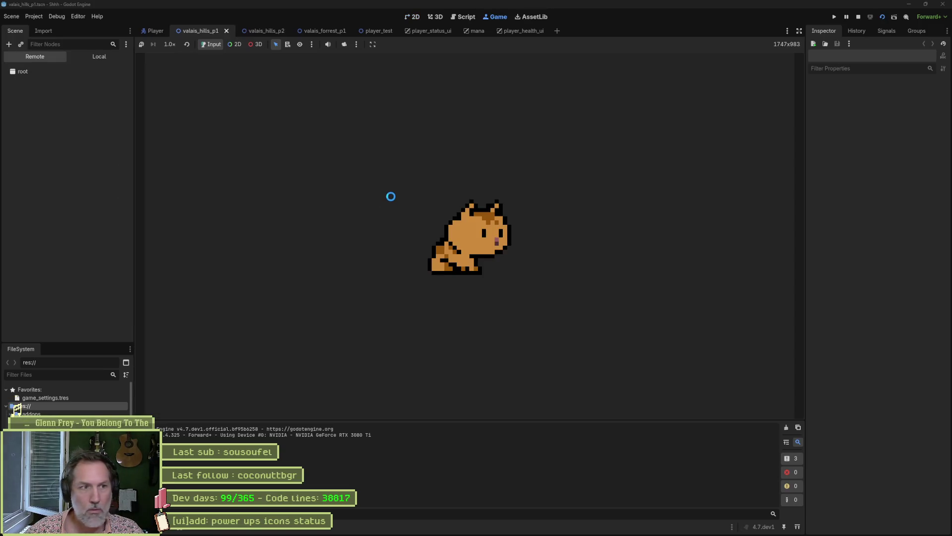
{"action": "key", "text": "F8"}
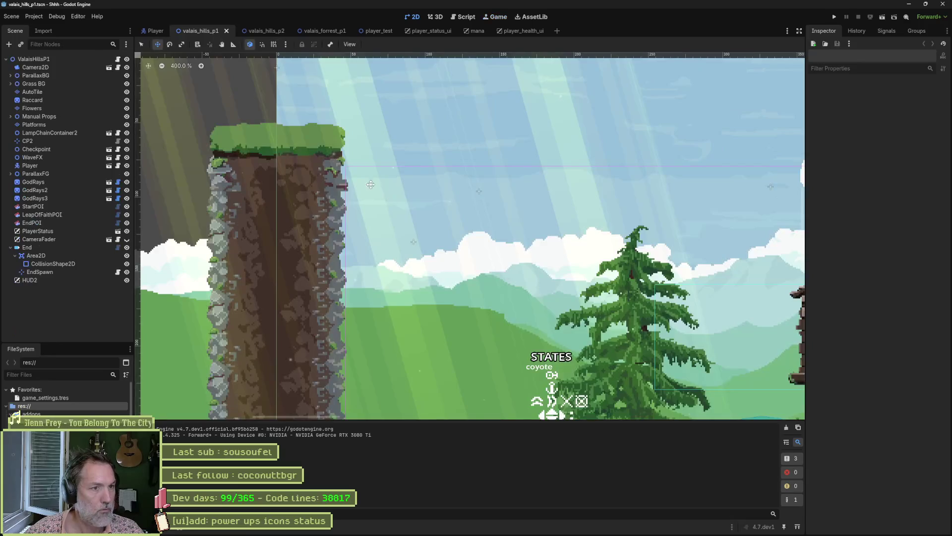
{"action": "left_click", "coordinate": [373, 221]}
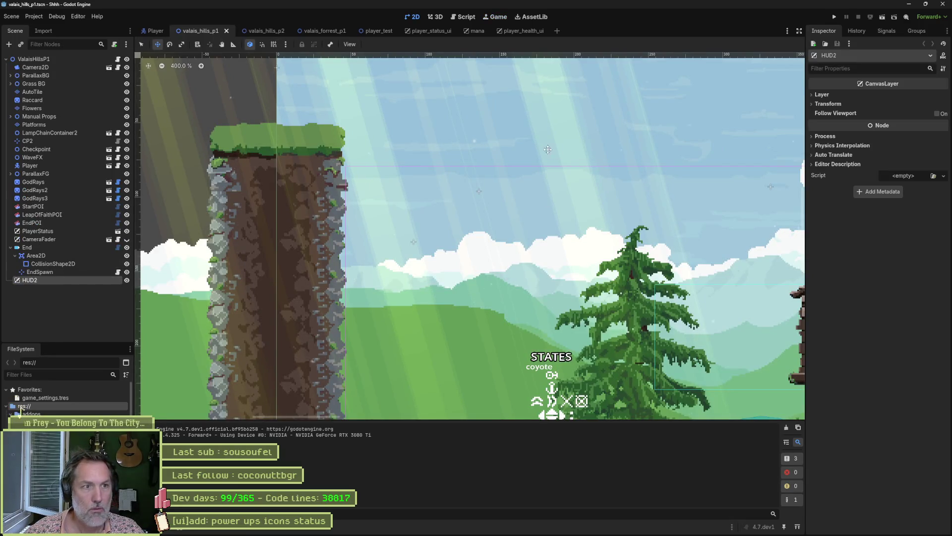
{"action": "scroll", "coordinate": [547, 149], "scroll_direction": "down", "scroll_amount": 10}
{"action": "scroll", "coordinate": [325, 197], "scroll_direction": "down", "scroll_amount": 1}
{"action": "scroll", "coordinate": [325, 197], "scroll_direction": "up", "scroll_amount": 4}
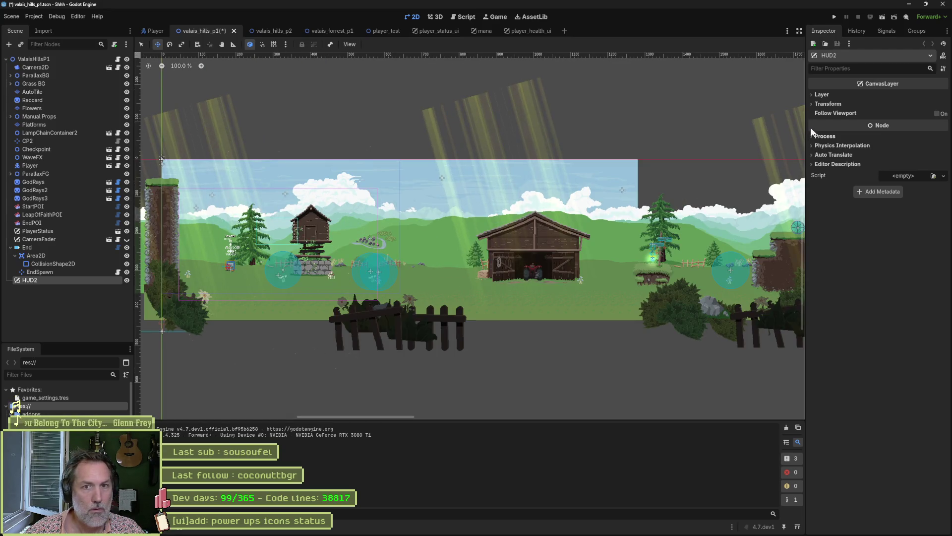
{"action": "left_click", "coordinate": [819, 96]}
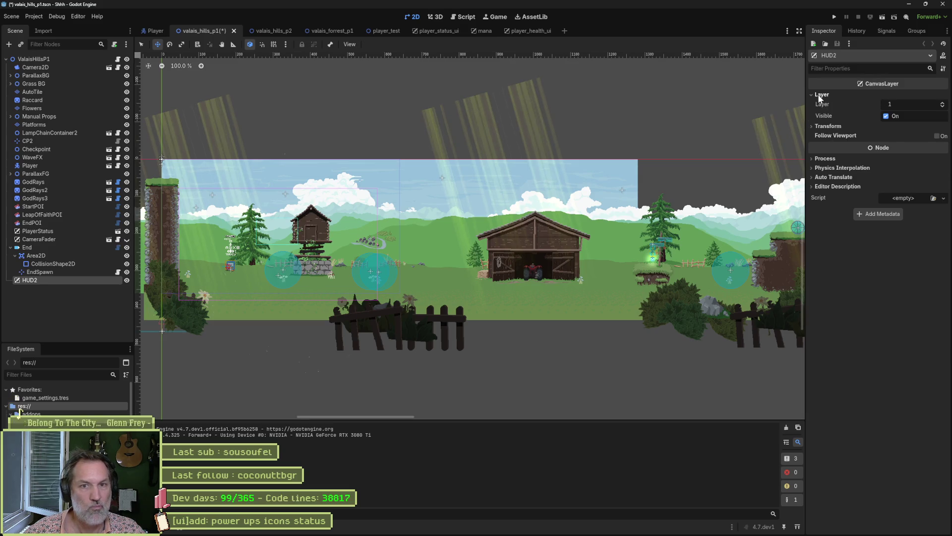
{"action": "left_click", "coordinate": [943, 105]}
{"action": "left_click", "coordinate": [943, 105]}
{"action": "left_click", "coordinate": [943, 104]}
{"action": "left_click", "coordinate": [943, 105]}
{"action": "left_click", "coordinate": [943, 105]}
{"action": "left_click", "coordinate": [943, 105]}
{"action": "left_click", "coordinate": [943, 105]}
{"action": "left_click", "coordinate": [943, 105]}
{"action": "left_click", "coordinate": [874, 105]}
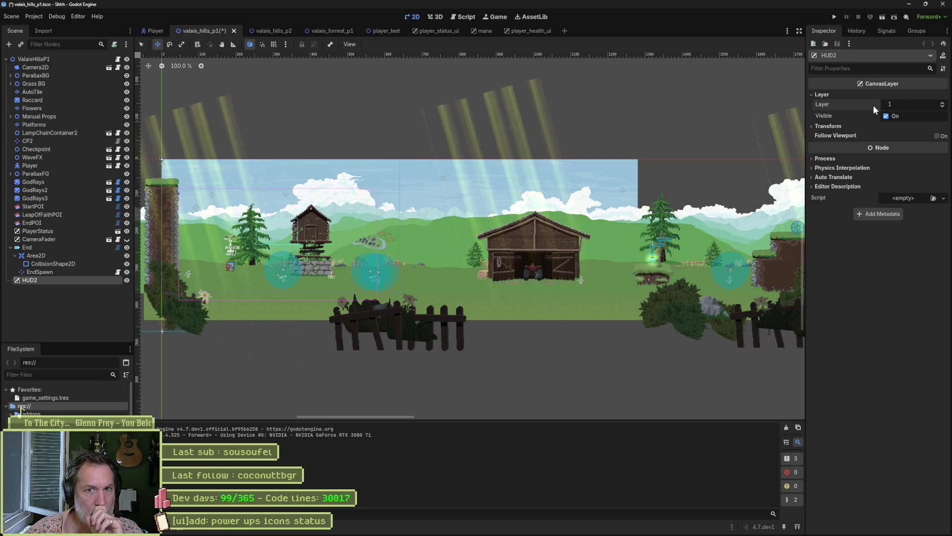
{"action": "left_click", "coordinate": [838, 127]}
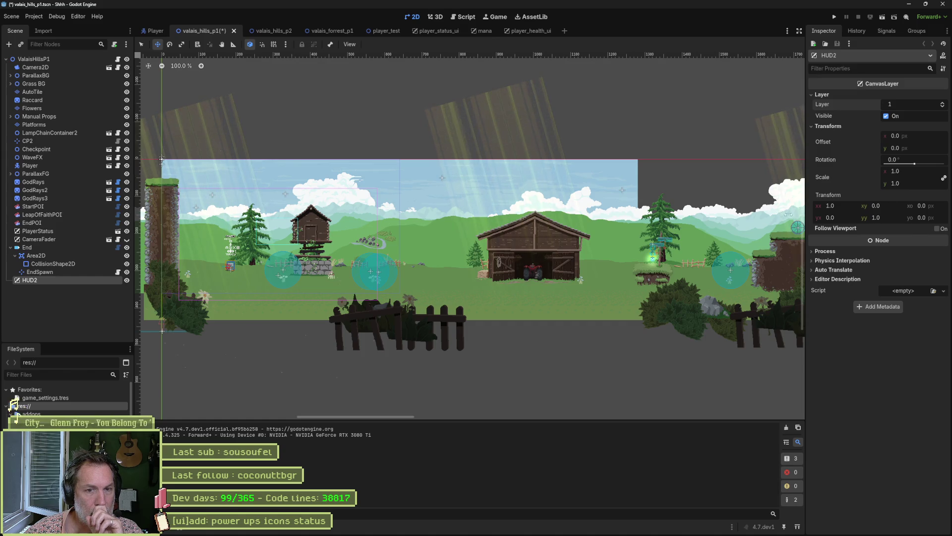
{"action": "left_click", "coordinate": [59, 230]}
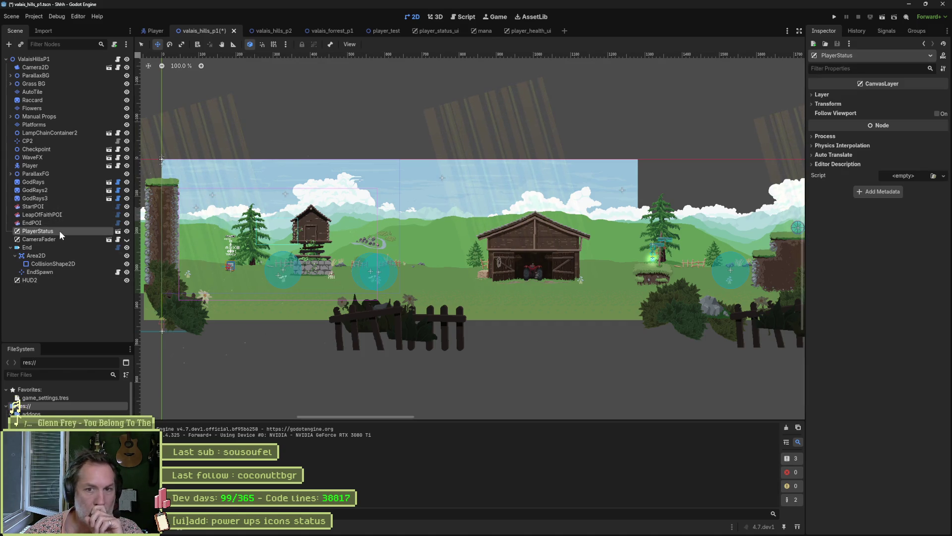
{"action": "mouse_move", "coordinate": [850, 114]}
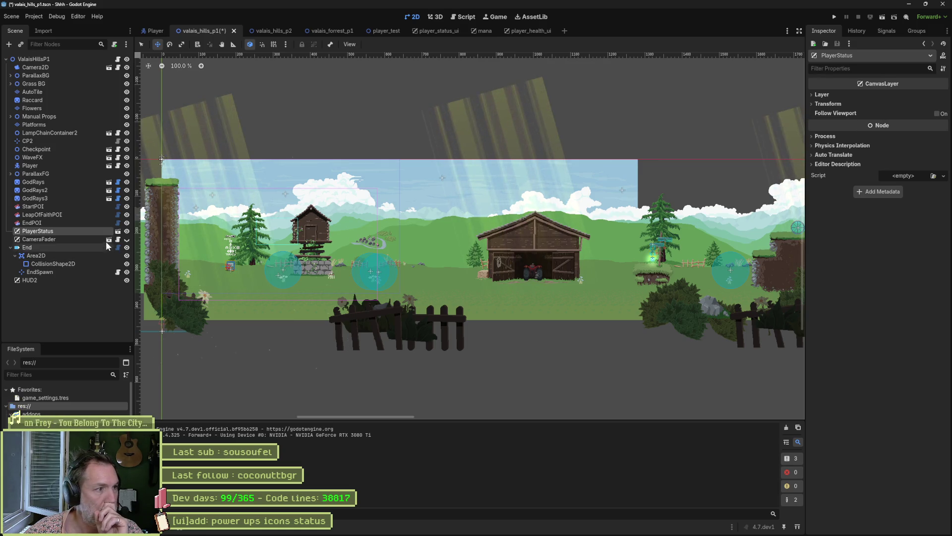
{"action": "left_click", "coordinate": [117, 231]}
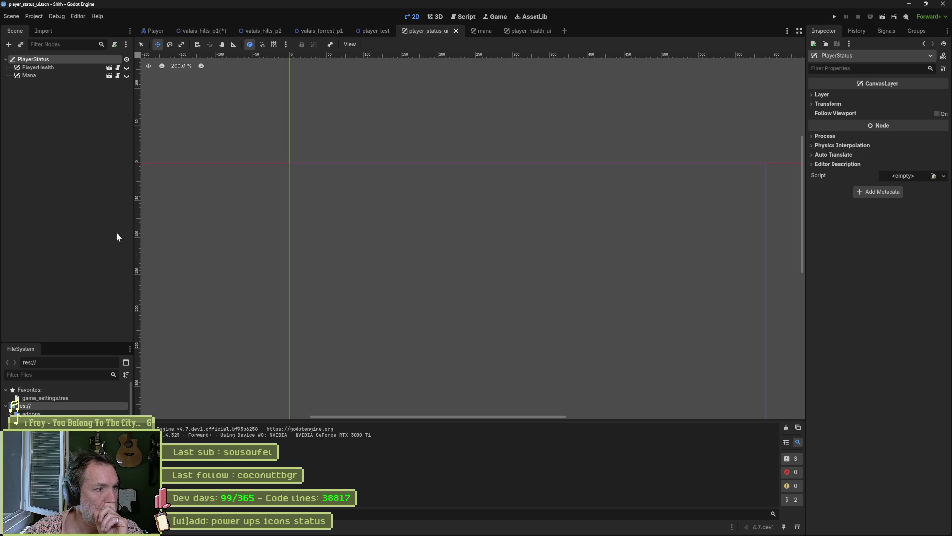
Make PlayerHealth visible in player_status_ui, save, and return to valais_hills_p1.
{"action": "left_click", "coordinate": [79, 70]}
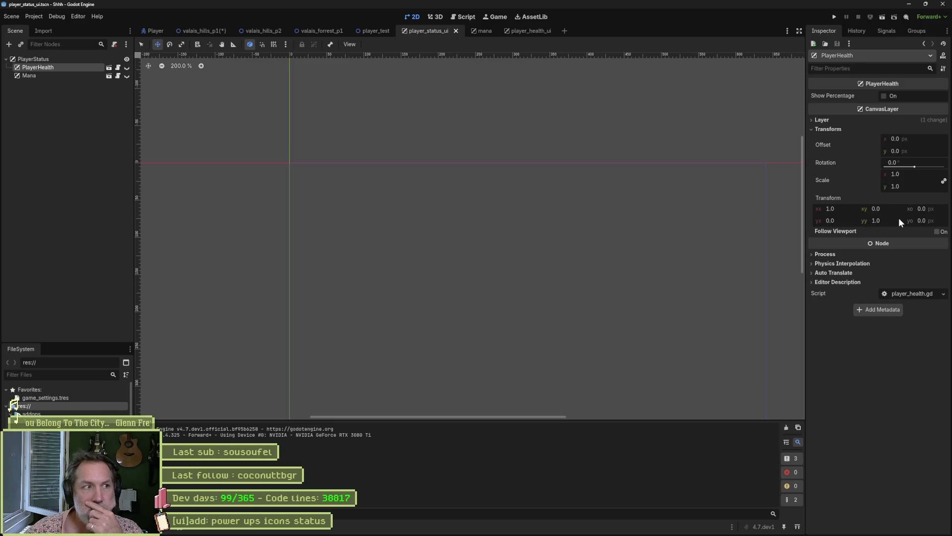
{"action": "left_click", "coordinate": [127, 68]}
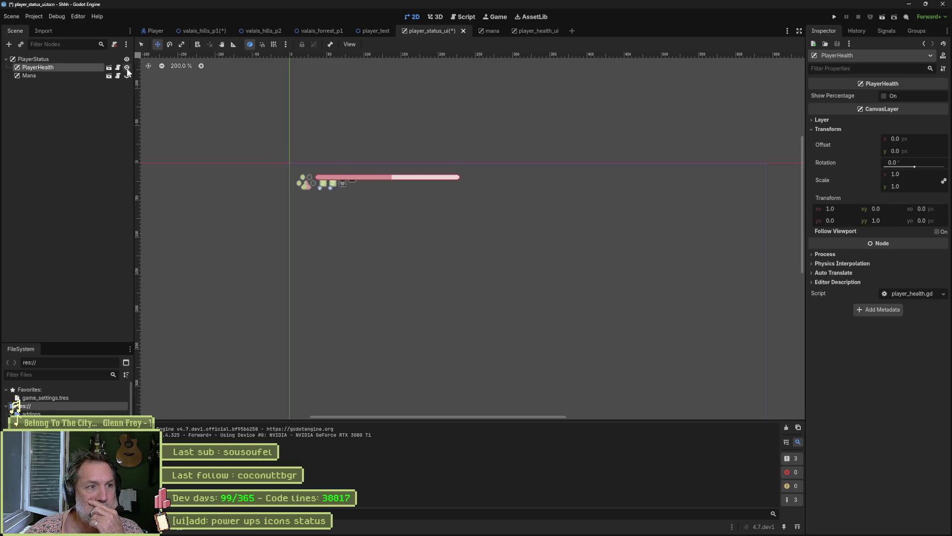
{"action": "key", "text": "ctrl+s"}
{"action": "left_click", "coordinate": [204, 30]}
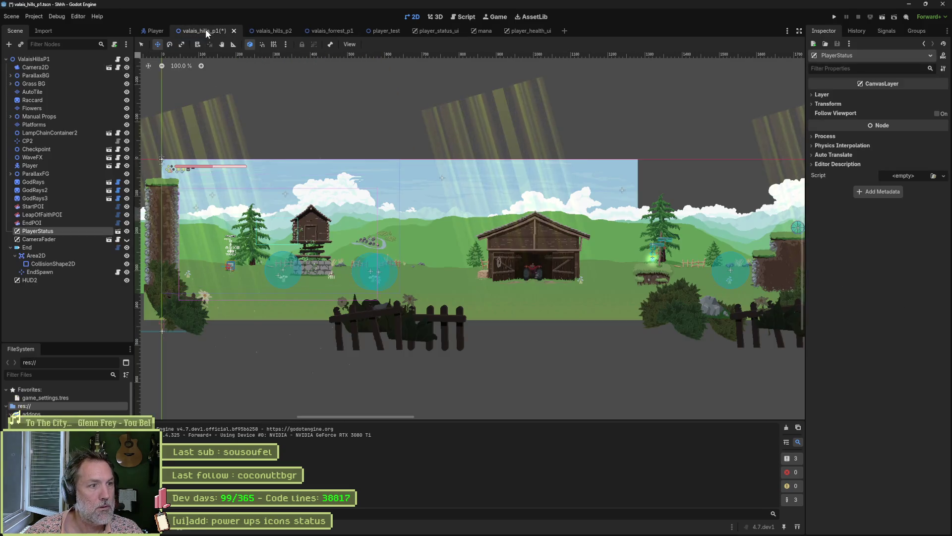
Test-play valais_hills_p1, running and jumping the cat to check the health HUD, then stop.
{"action": "key", "text": "F6"}
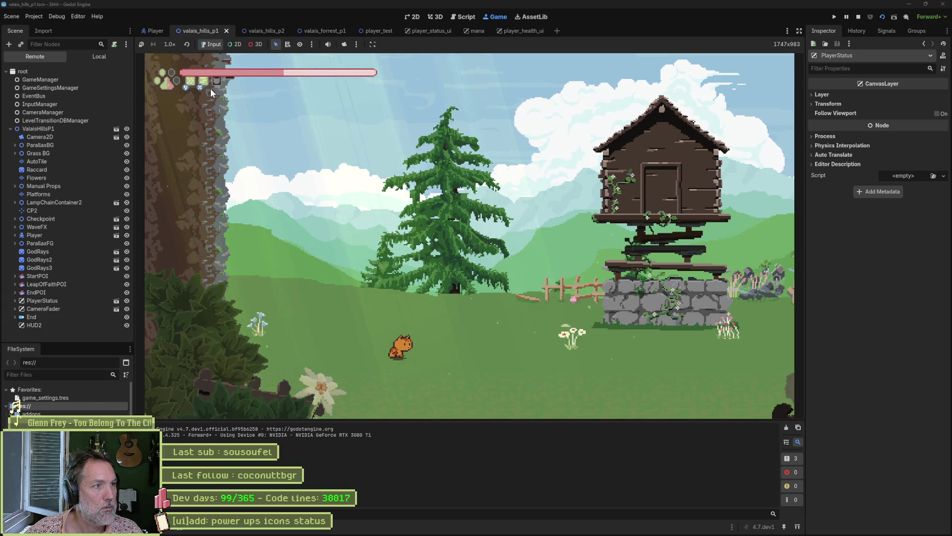
{"action": "key", "text": "Right"}
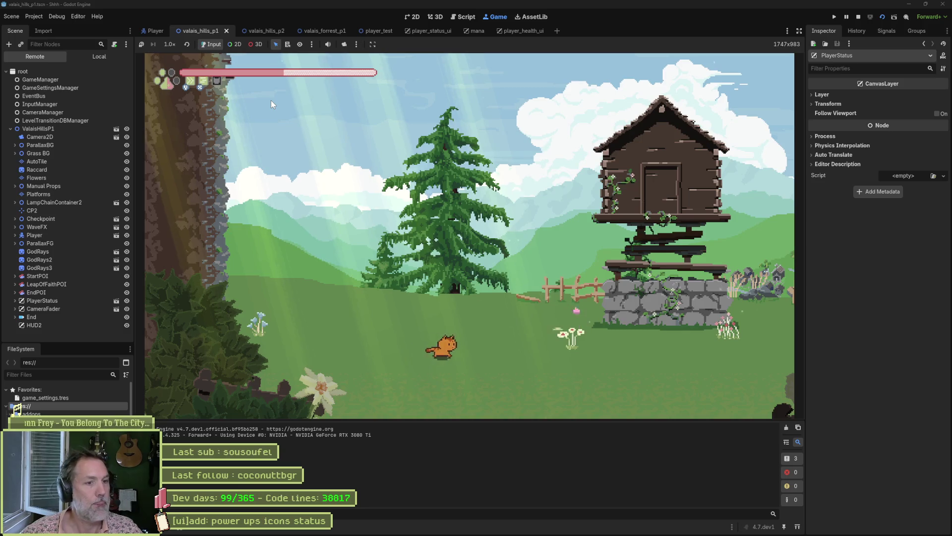
{"action": "key", "text": "Left"}
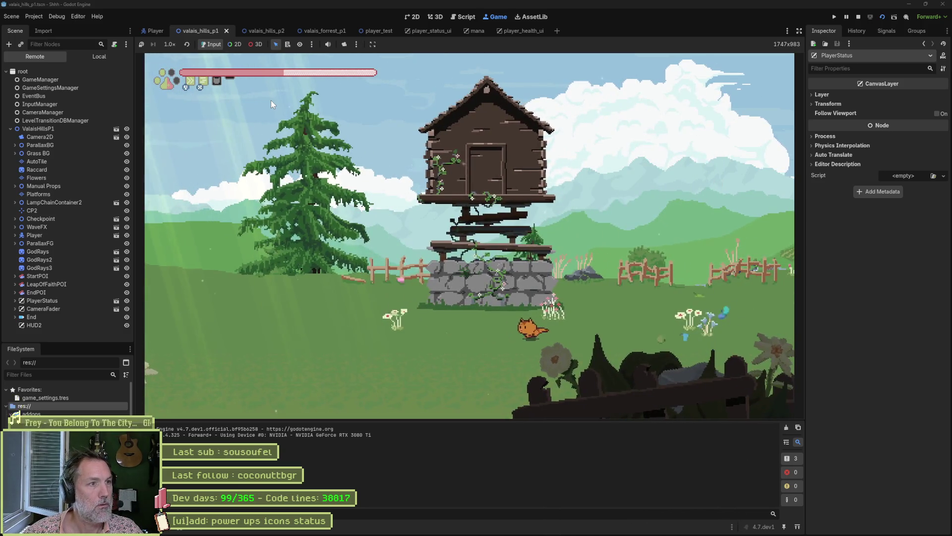
{"action": "key", "text": "Right"}
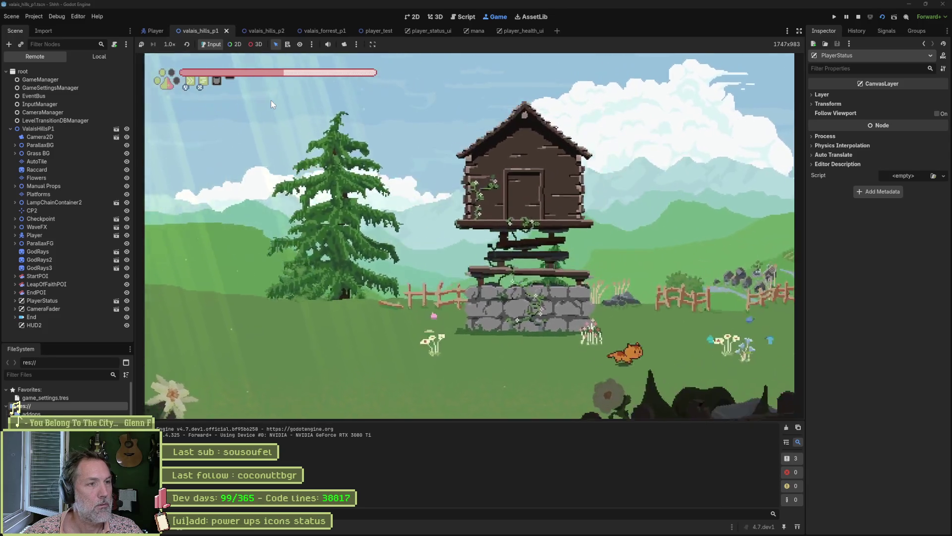
{"action": "key", "text": "Right"}
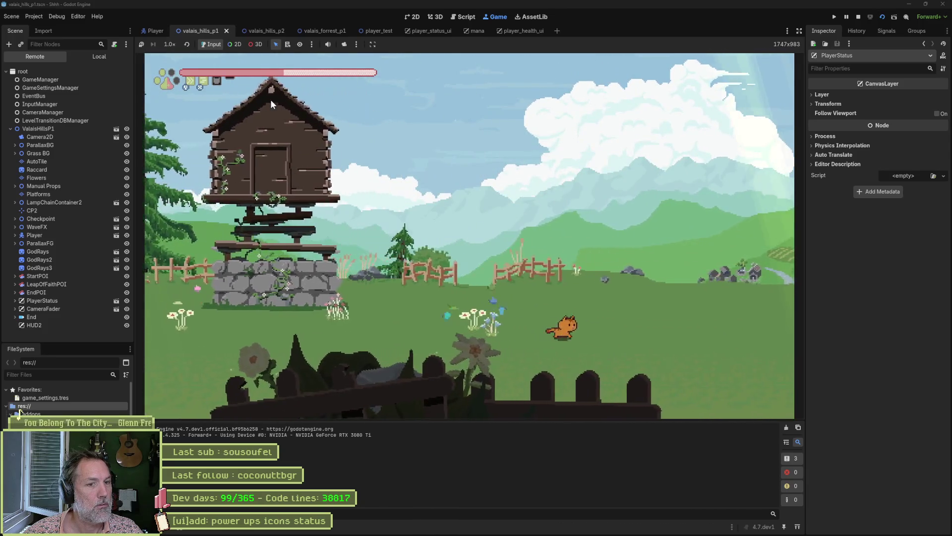
{"action": "key", "text": "Left"}
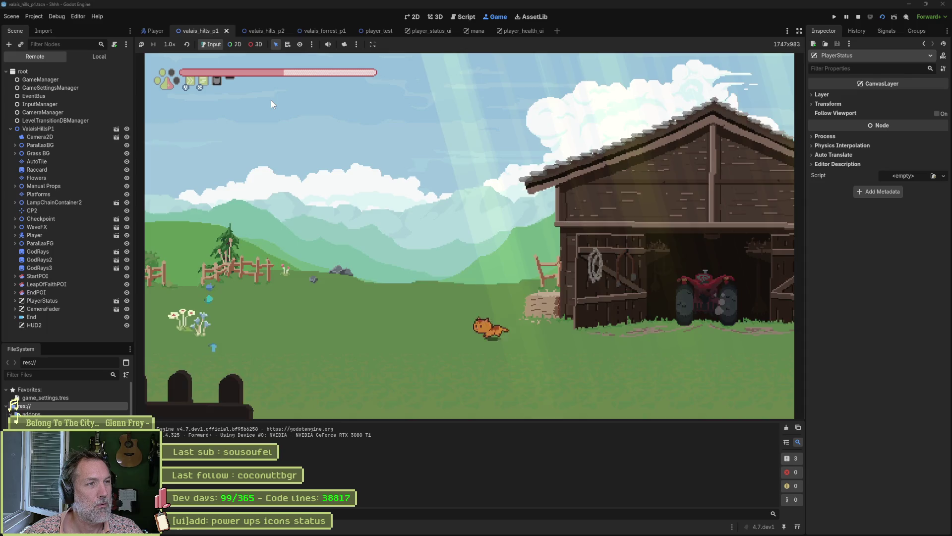
{"action": "key", "text": "space"}
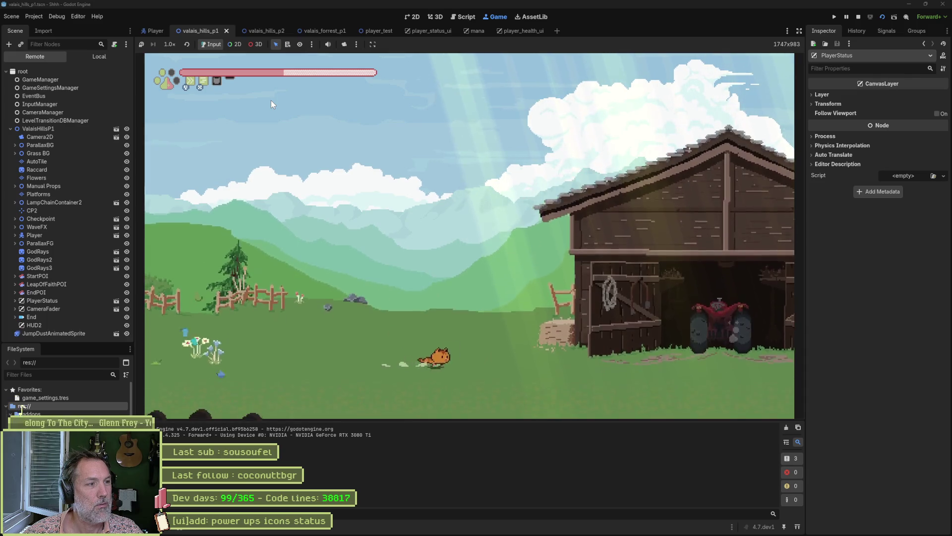
{"action": "key", "text": "space"}
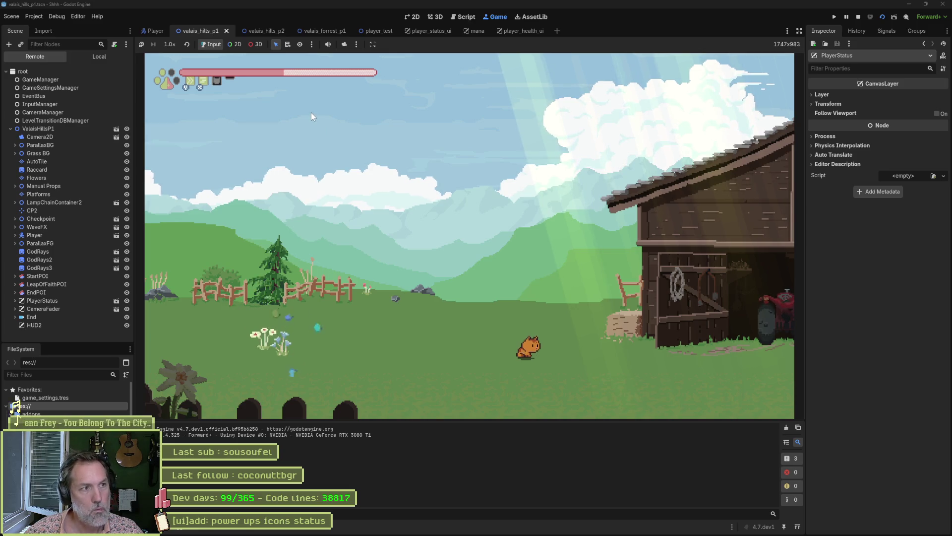
{"action": "key", "text": "F8"}
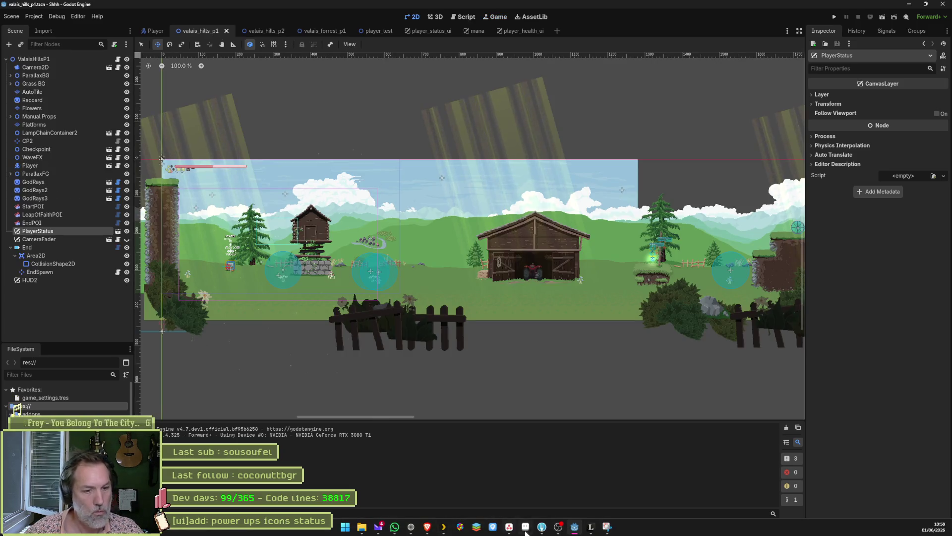
In hud.aseprite, nudge the row of ability icons and badges two pixels left.
{"action": "left_click", "coordinate": [526, 532]}
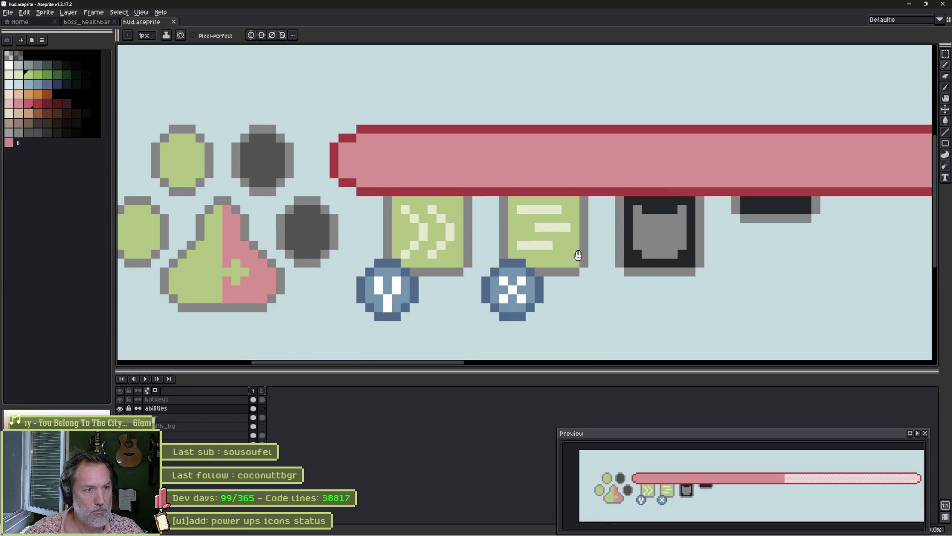
{"action": "left_click_drag", "start_coordinate": [579, 255], "coordinate": [521, 253]}
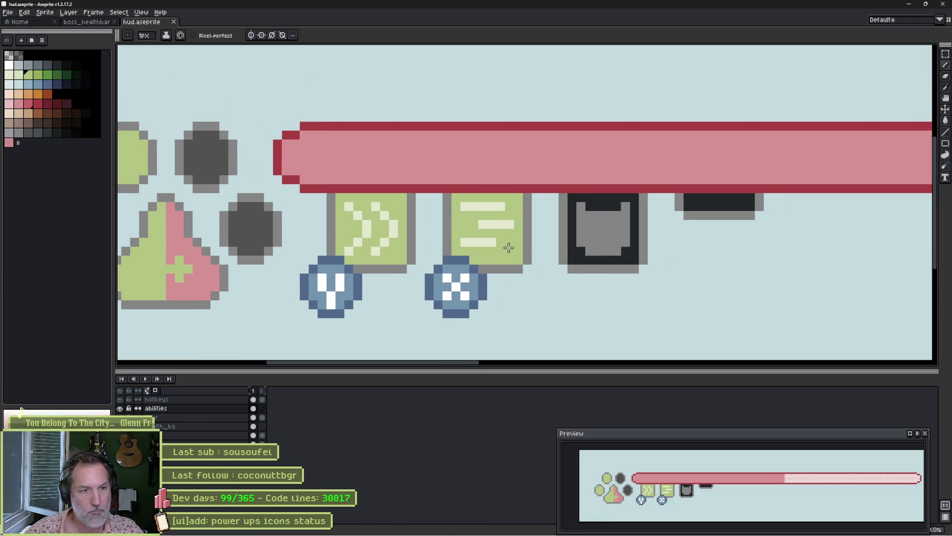
{"action": "key", "text": "m"}
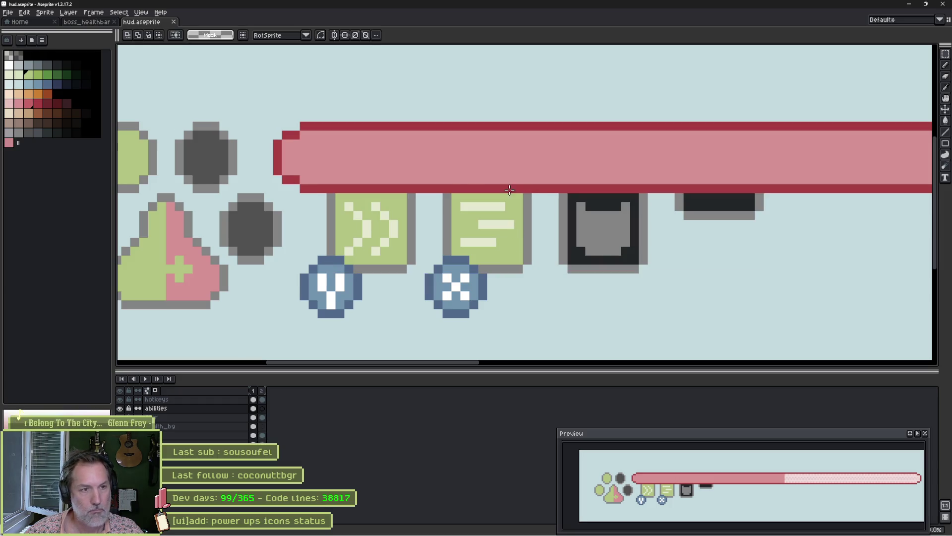
{"action": "left_click_drag", "start_coordinate": [433, 165], "coordinate": [792, 320]}
{"action": "key", "text": "Left"}
{"action": "key", "text": "Left"}
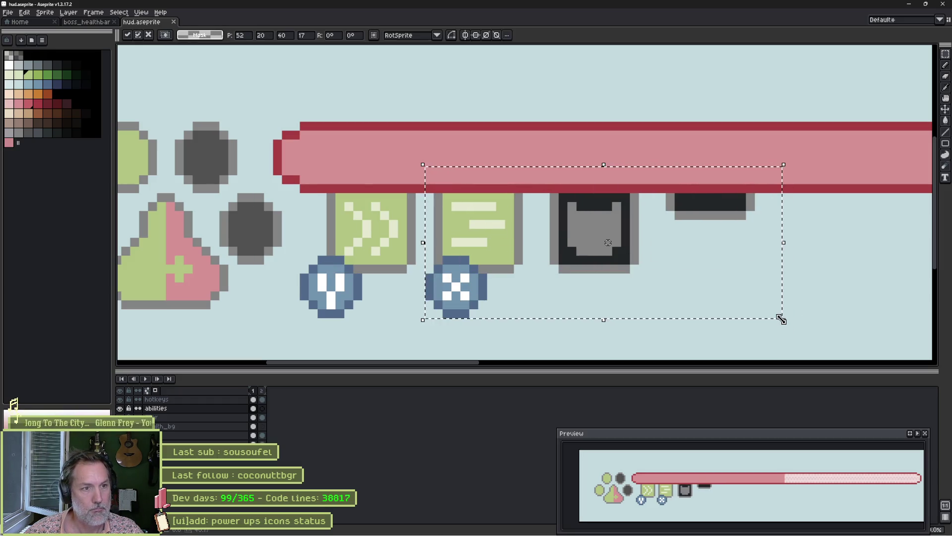
Shift the remaining right icons and the black icon two pixels left, then deselect.
{"action": "mouse_move", "coordinate": [863, 165]}
{"action": "left_mouse_down"}
{"action": "mouse_move", "coordinate": [533, 288]}
{"action": "mouse_move", "coordinate": [541, 293]}
{"action": "left_mouse_up"}
{"action": "key", "text": "Left"}
{"action": "key", "text": "Left"}
{"action": "left_click_drag", "start_coordinate": [795, 128], "coordinate": [627, 272]}
{"action": "key", "text": "Left"}
{"action": "key", "text": "Left"}
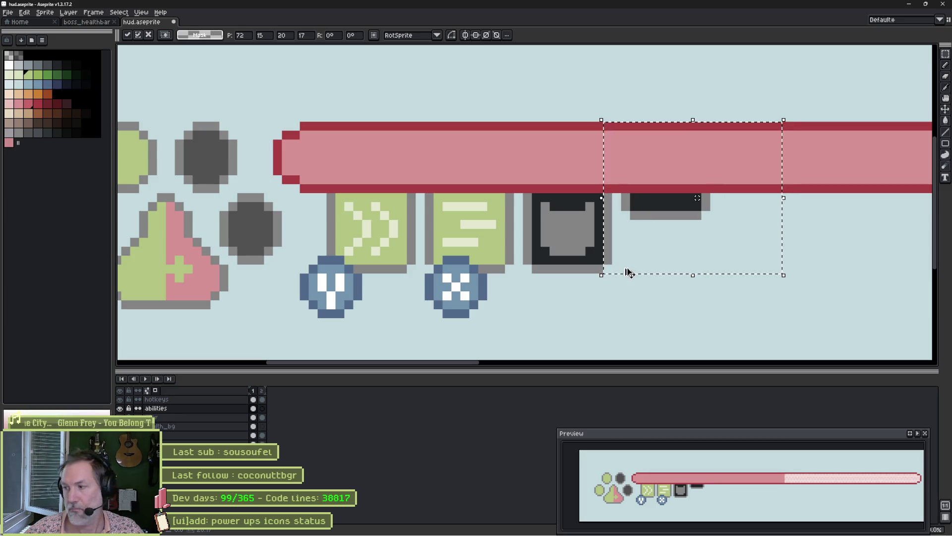
{"action": "key", "text": "ctrl+d"}
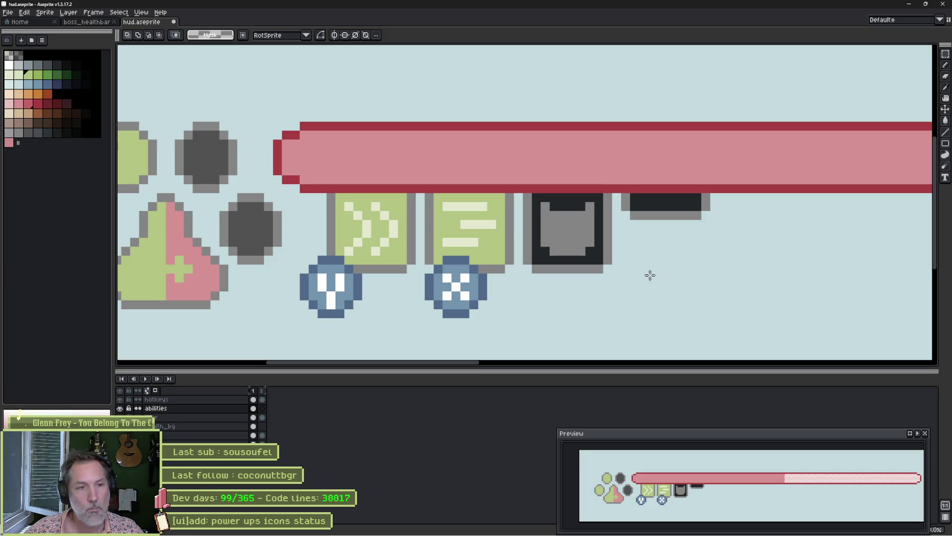
Select the paw's top-left green pad and step down toward the paw's layer.
{"action": "mouse_move", "coordinate": [467, 279]}
{"action": "left_mouse_down"}
{"action": "mouse_move", "coordinate": [472, 255]}
{"action": "mouse_move", "coordinate": [568, 255]}
{"action": "left_mouse_up"}
{"action": "left_click_drag", "start_coordinate": [208, 74], "coordinate": [289, 158]}
{"action": "key", "text": "ctrl"}
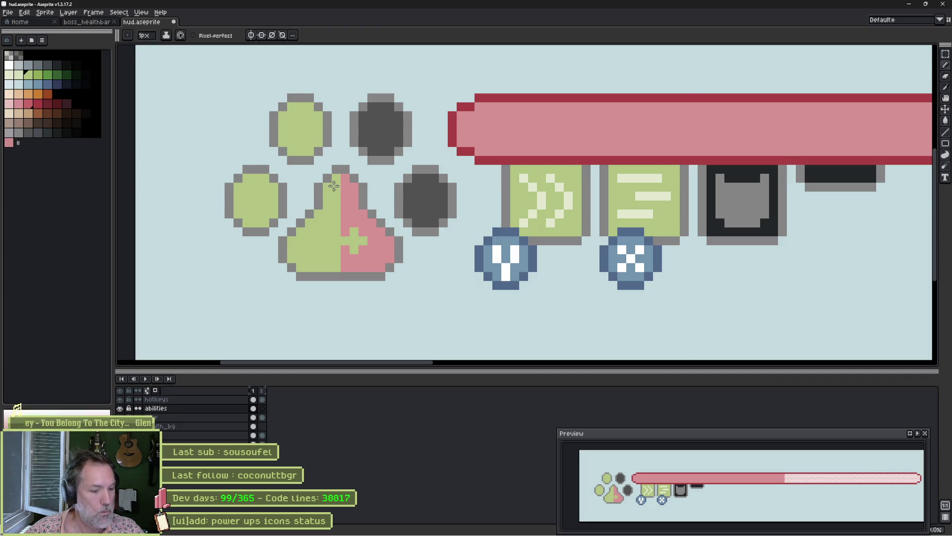
{"action": "key", "text": "Down"}
{"action": "key", "text": "Down"}
{"action": "key", "text": "Down"}
Shift the paw a few pixels right and nudge the left blue badge one pixel right.
{"action": "key", "text": "v"}
{"action": "left_click_drag", "start_coordinate": [357, 225], "coordinate": [384, 224]}
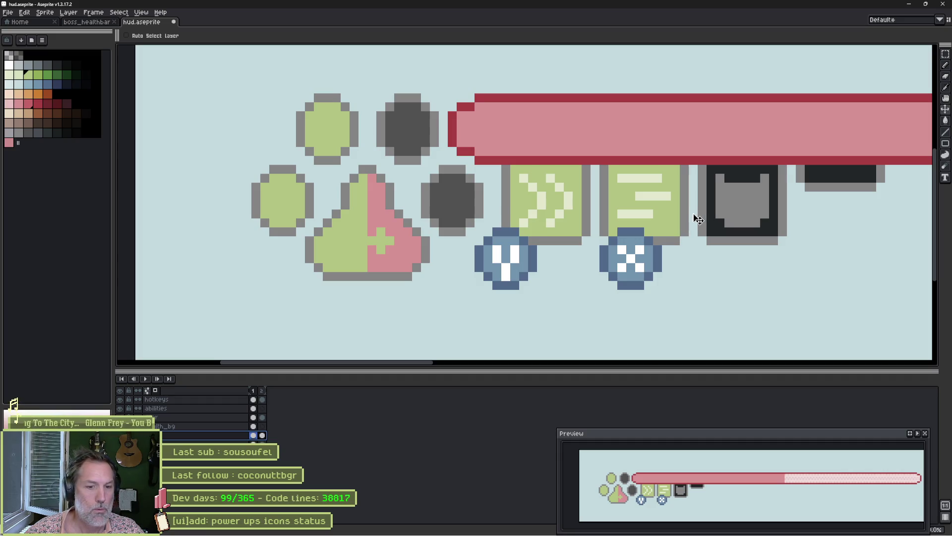
{"action": "key", "text": "Up"}
{"action": "key", "text": "Up"}
{"action": "key", "text": "Up"}
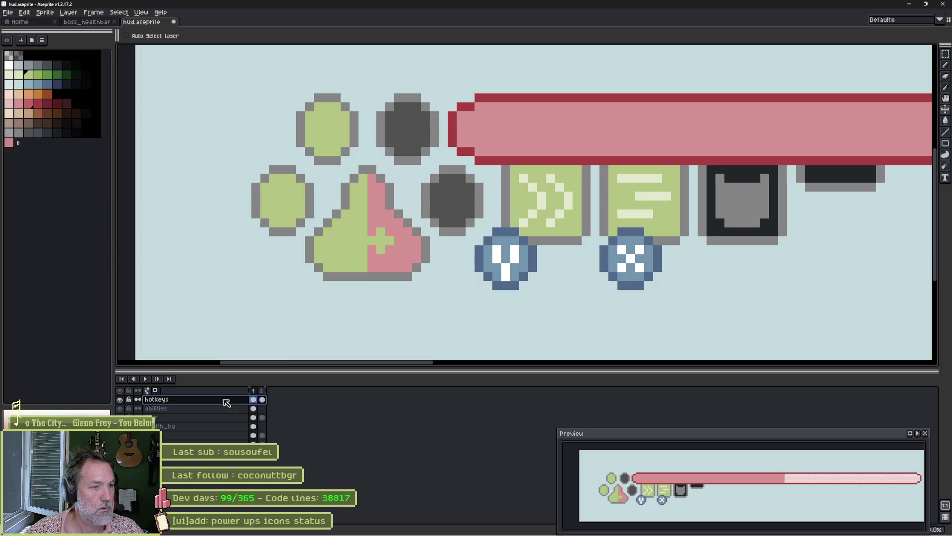
{"action": "key", "text": "m"}
{"action": "mouse_move", "coordinate": [464, 207]}
{"action": "left_mouse_down"}
{"action": "mouse_move", "coordinate": [516, 298]}
{"action": "mouse_move", "coordinate": [547, 328]}
{"action": "left_mouse_up"}
{"action": "left_click_drag", "start_coordinate": [528, 276], "coordinate": [540, 276]}
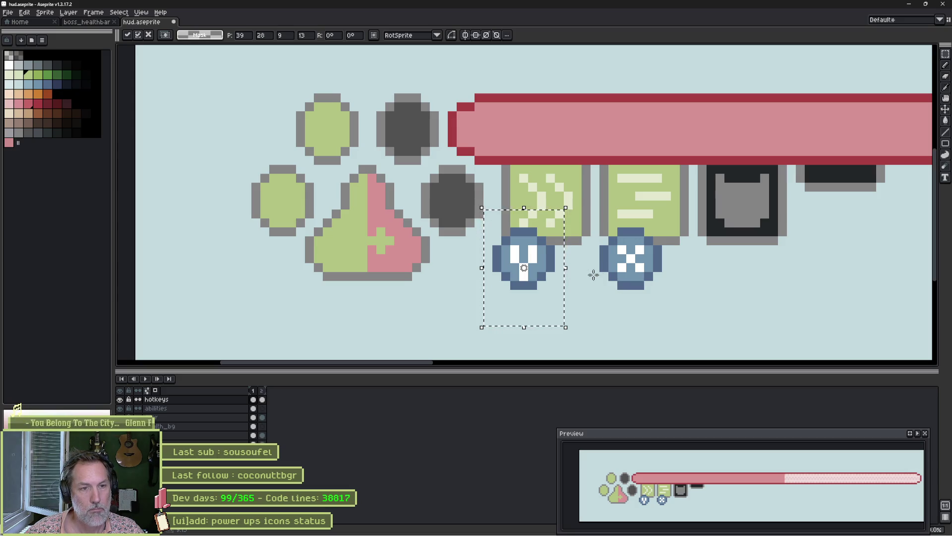
Nudge the right blue badge one pixel left and save hud.aseprite.
{"action": "left_click_drag", "start_coordinate": [598, 216], "coordinate": [682, 310]}
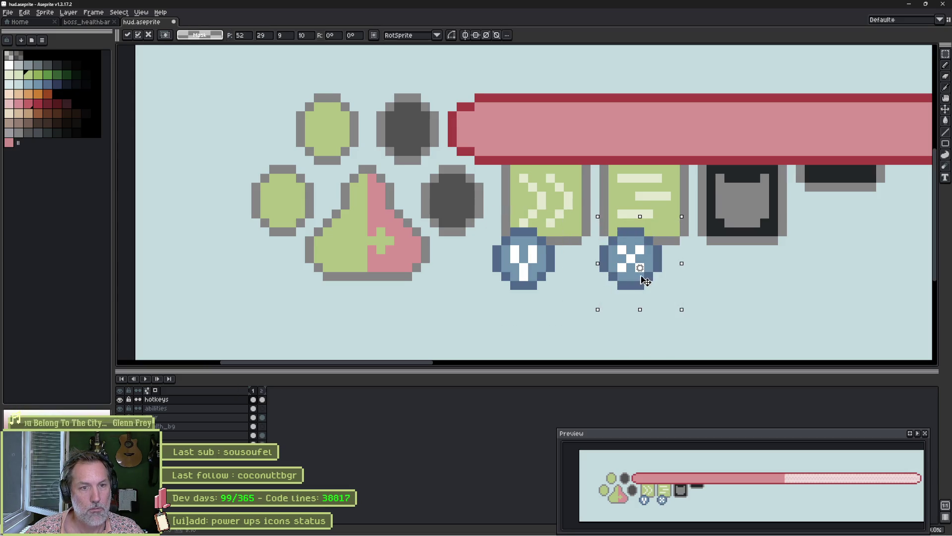
{"action": "key", "text": "Left"}
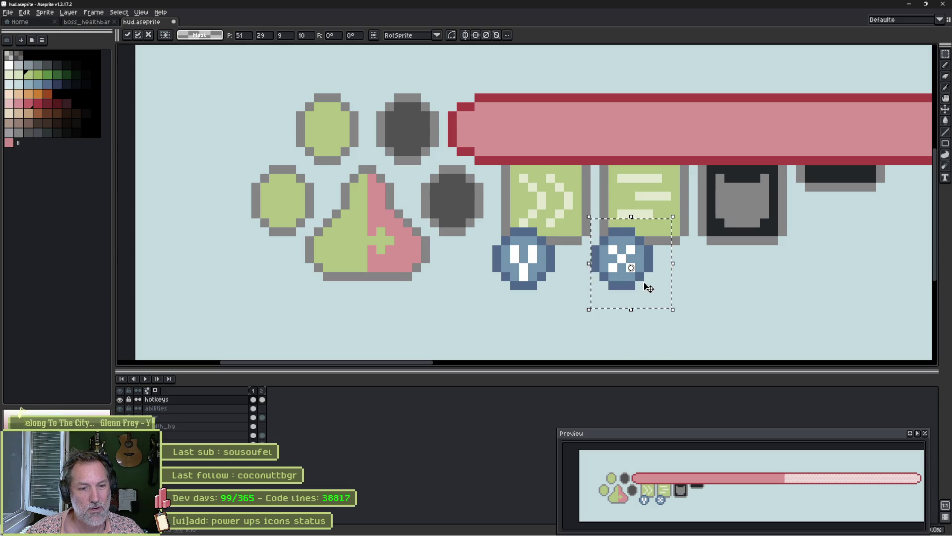
{"action": "key", "text": "ctrl+s"}
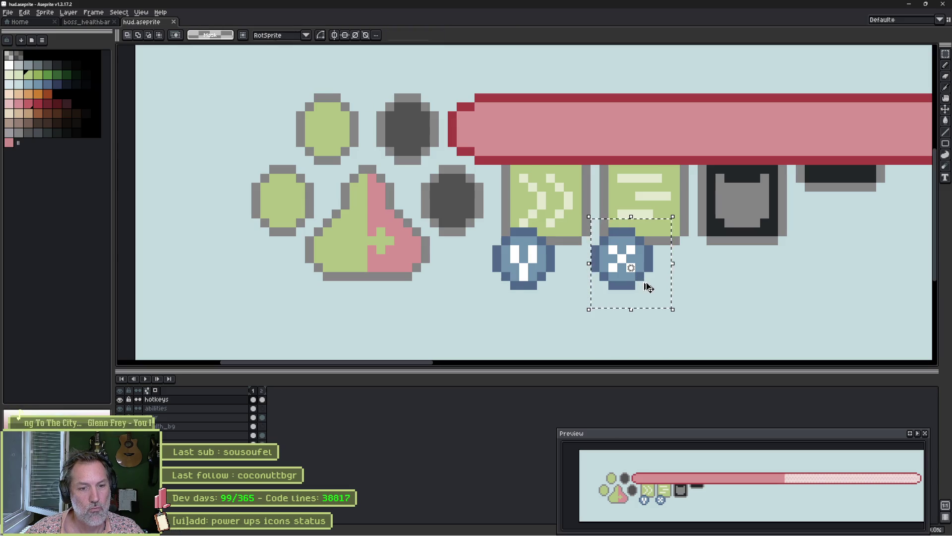
{"action": "key", "text": "alt+Tab"}
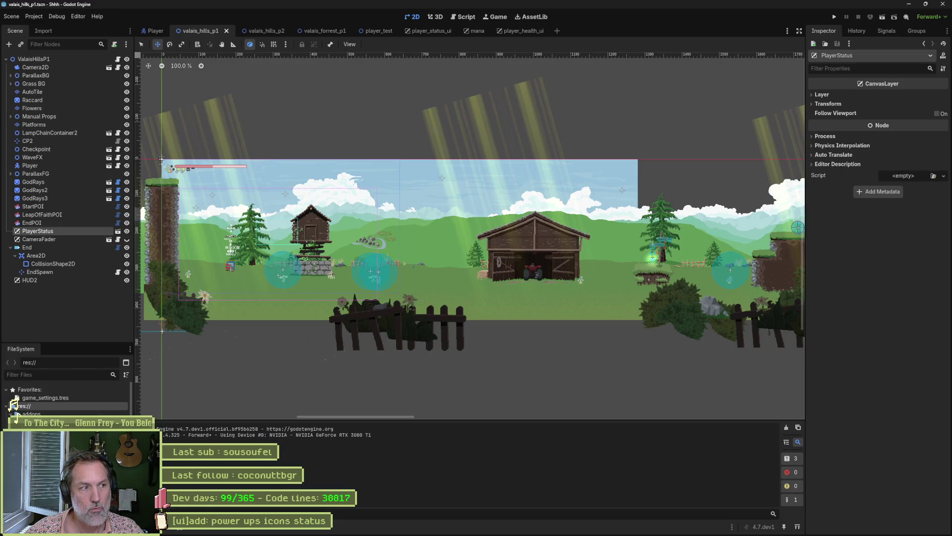
Reimport the updated hud.aseprite on the player_health_ui sprite, then return to valais_hills_p1.
{"action": "left_click", "coordinate": [521, 31]}
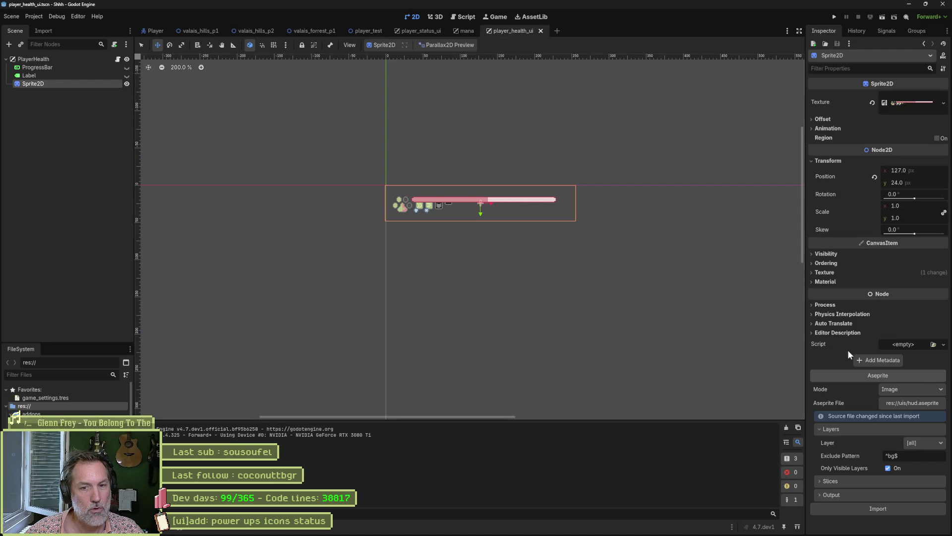
{"action": "left_click", "coordinate": [888, 507]}
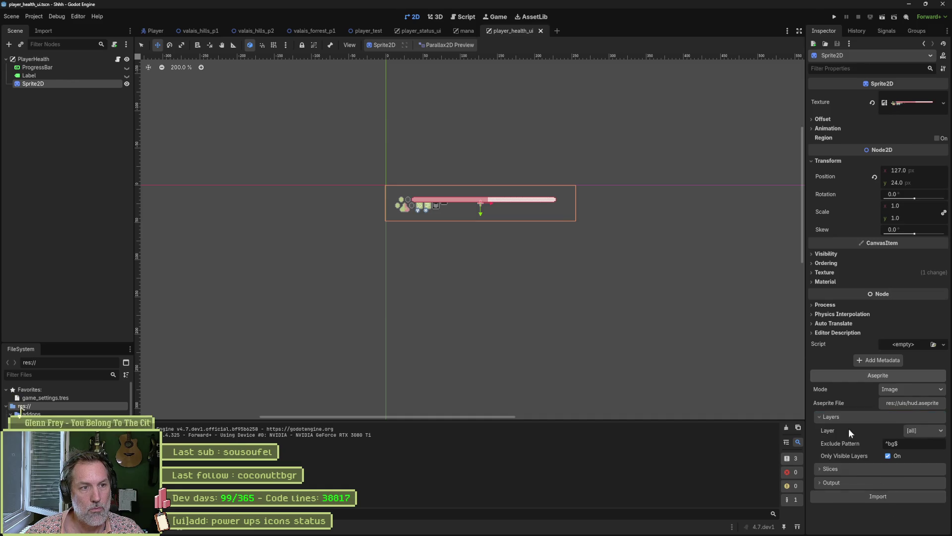
{"action": "left_click", "coordinate": [207, 31]}
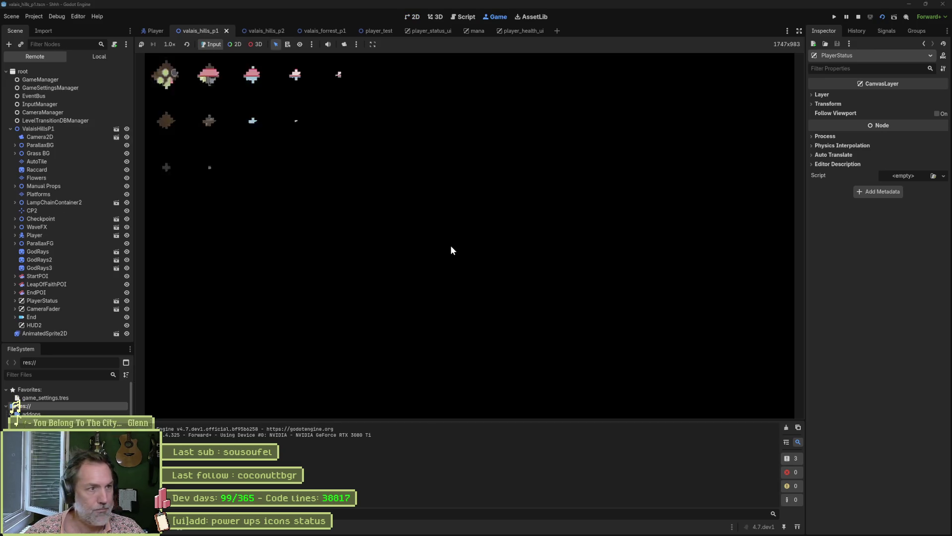
Walk the cat right to check the updated HUD icons, stop the game, and return to Aseprite.
{"action": "key", "text": "Right"}
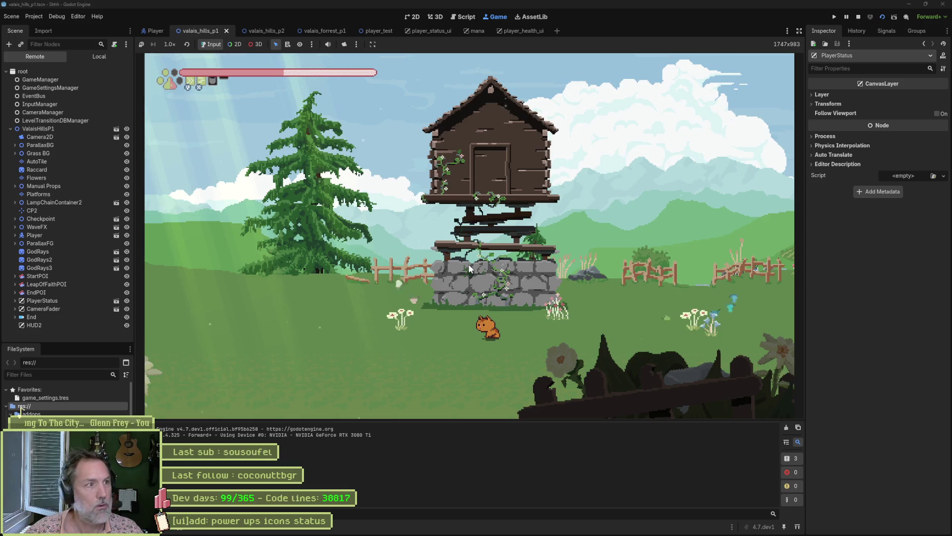
{"action": "key", "text": "F8"}
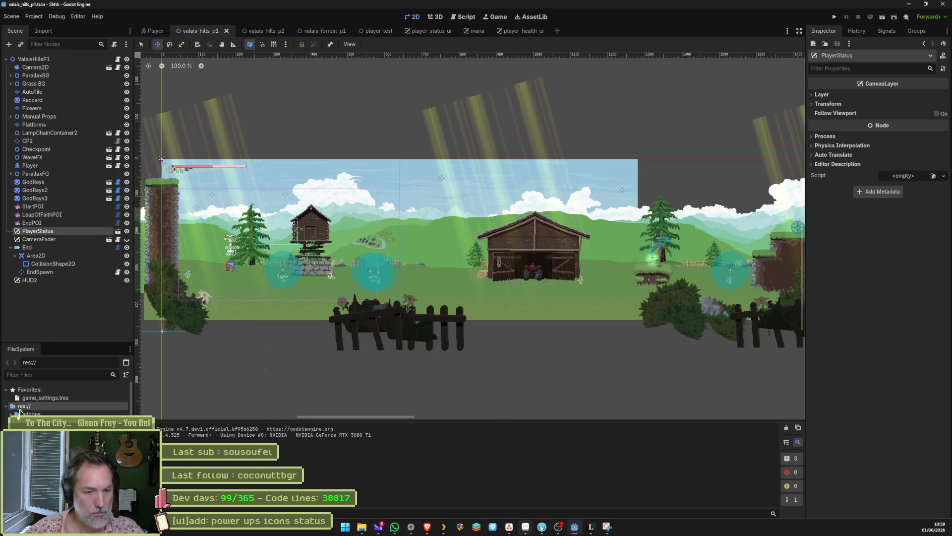
{"action": "left_click", "coordinate": [525, 531]}
{"action": "scroll", "coordinate": [368, 167], "scroll_direction": "up", "scroll_amount": 1}
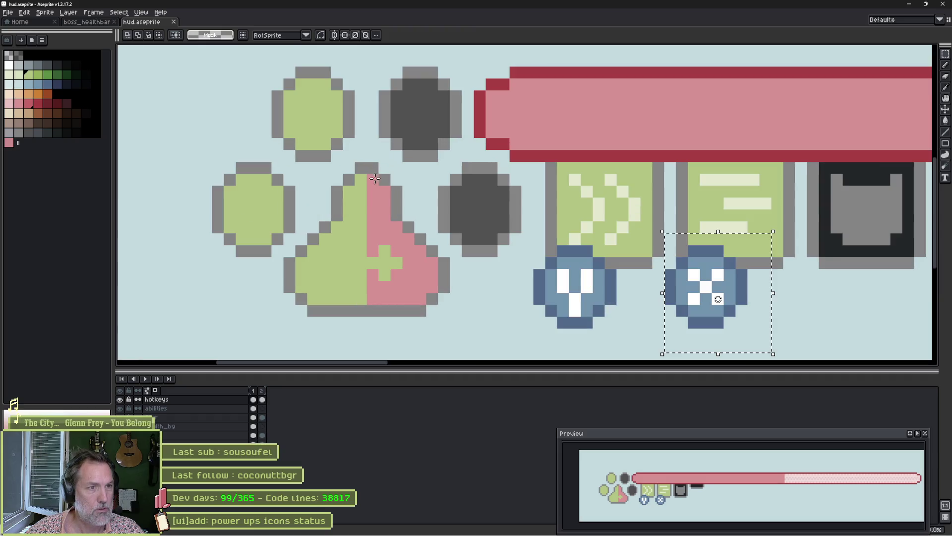
On the pad's layer, drop the X-icon selection and paint grey outline on the pad's upper-left and right edges.
{"action": "key", "text": "b"}
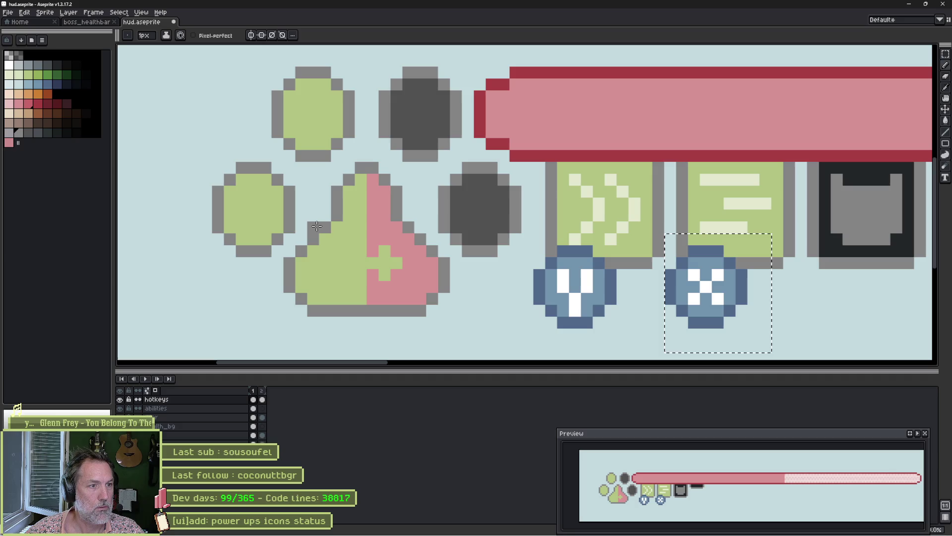
{"action": "key", "text": "ctrl"}
{"action": "key", "text": "ctrl"}
{"action": "left_click", "coordinate": [346, 240], "text": "ctrl"}
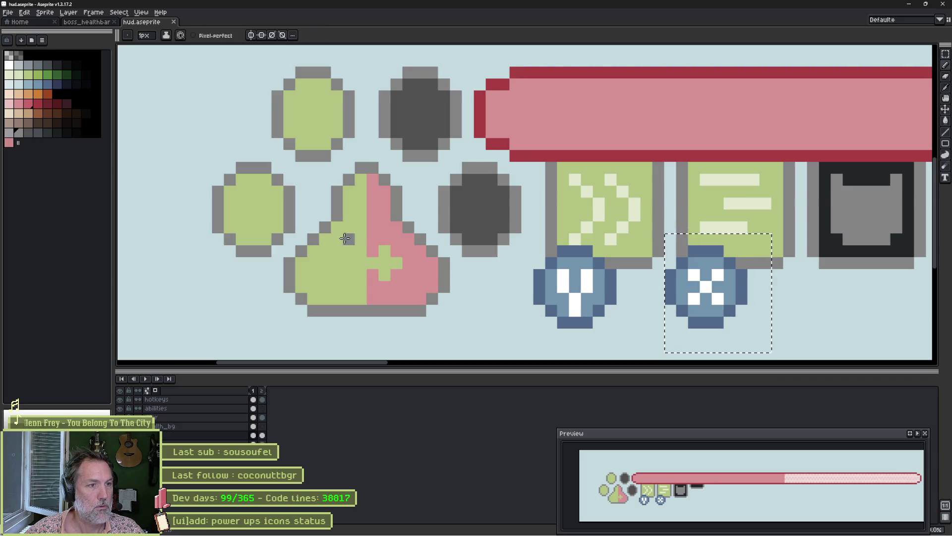
{"action": "left_click", "coordinate": [314, 227]}
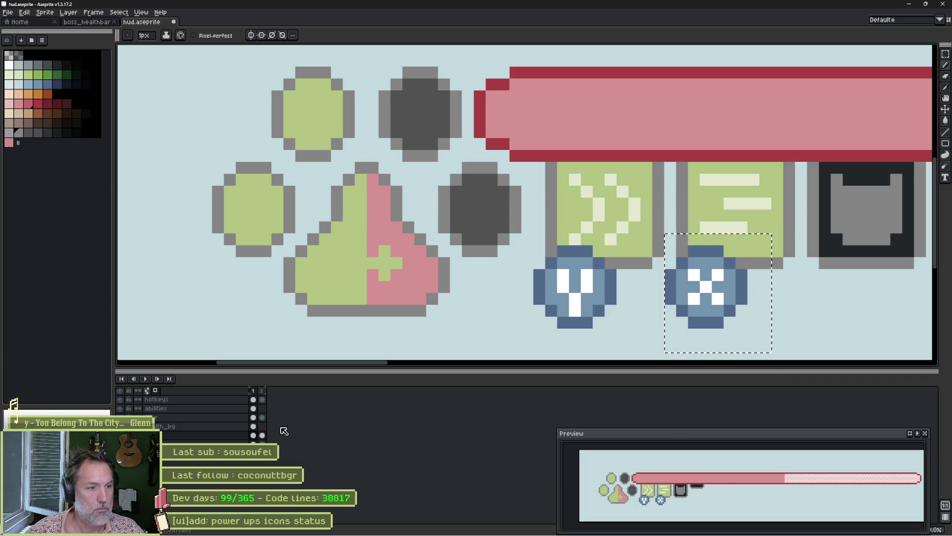
{"action": "left_click", "coordinate": [256, 436]}
{"action": "key", "text": "ctrl+d"}
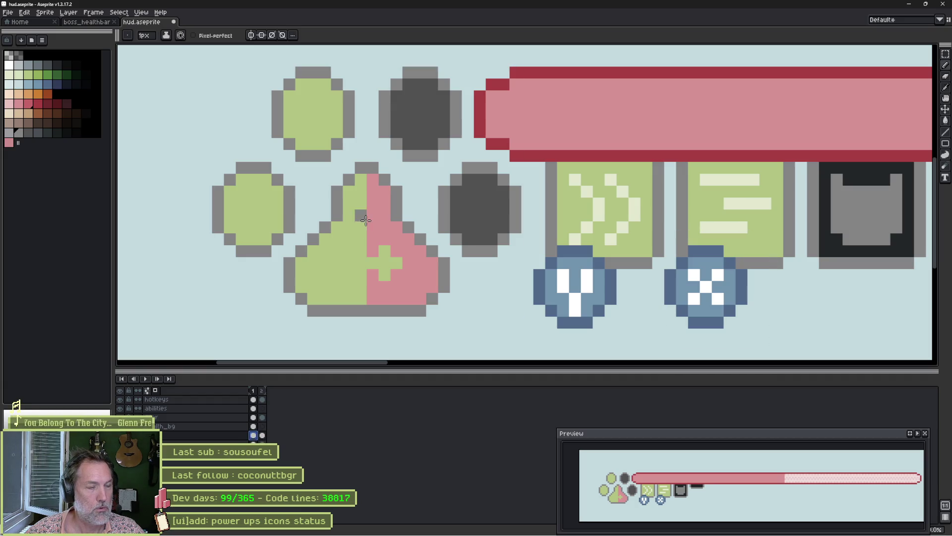
{"action": "left_click_drag", "start_coordinate": [316, 232], "coordinate": [331, 181]}
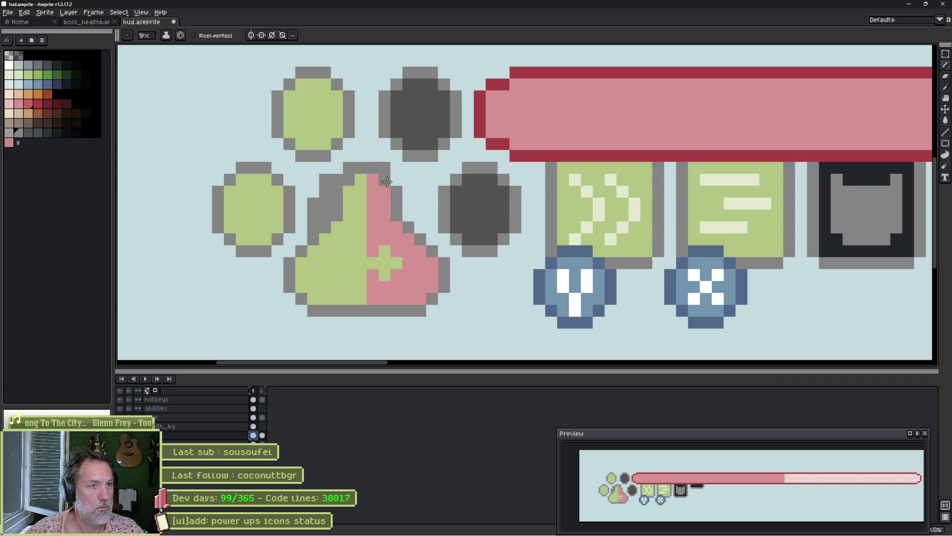
{"action": "left_click_drag", "start_coordinate": [413, 196], "coordinate": [414, 217]}
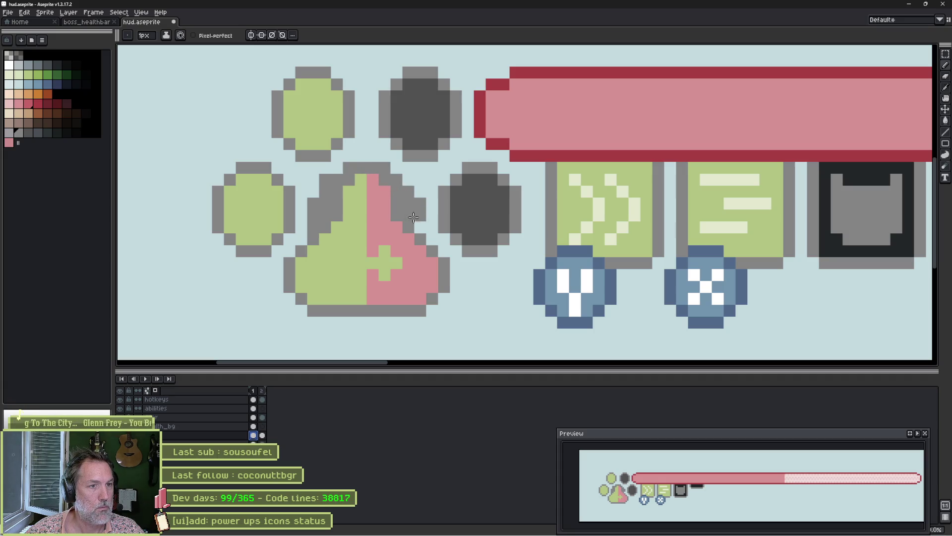
Extend the pink top of the pad by one pixel and fix a grey outline pixel.
{"action": "left_click", "coordinate": [406, 242], "text": "alt"}
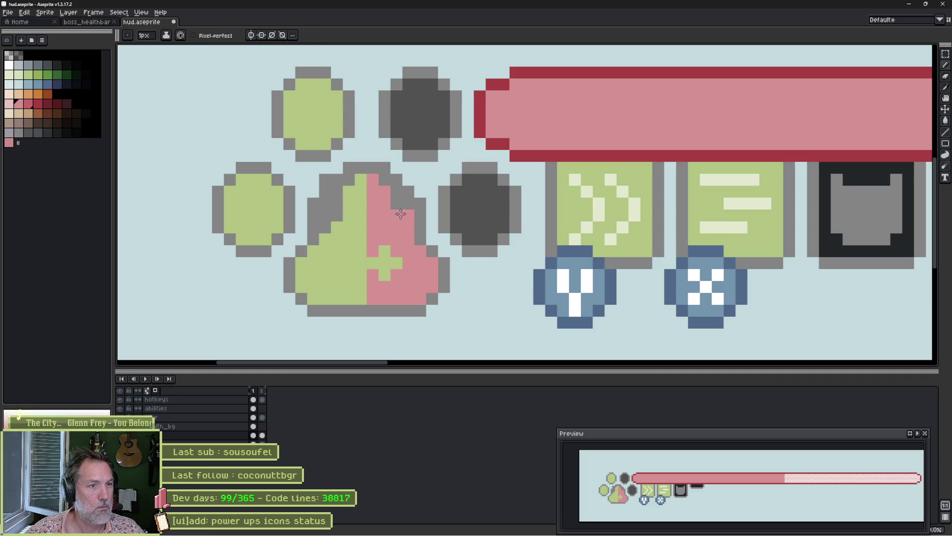
{"action": "left_click", "coordinate": [361, 180]}
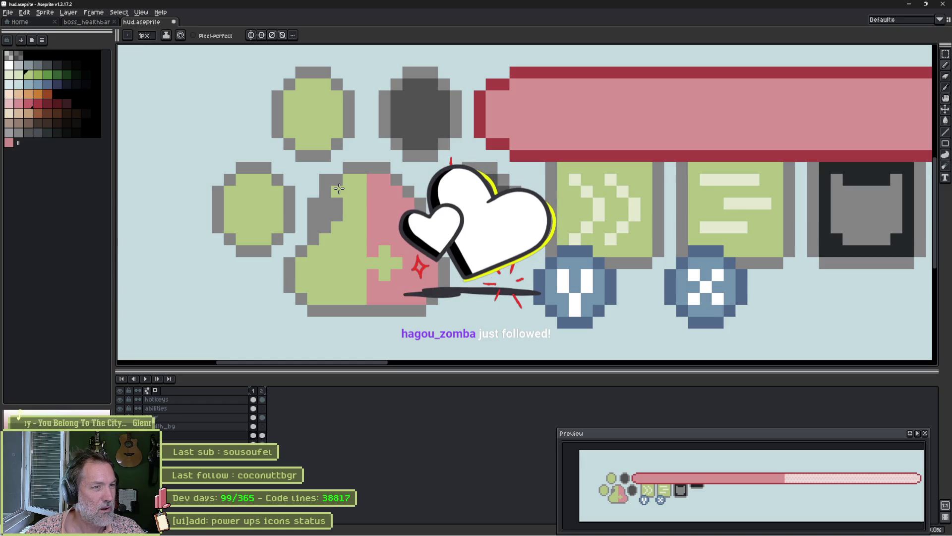
{"action": "key", "text": "b"}
{"action": "key", "text": "e"}
{"action": "left_click", "coordinate": [399, 179]}
{"action": "key", "text": "ctrl+z"}
{"action": "left_click", "coordinate": [404, 180], "text": "alt"}
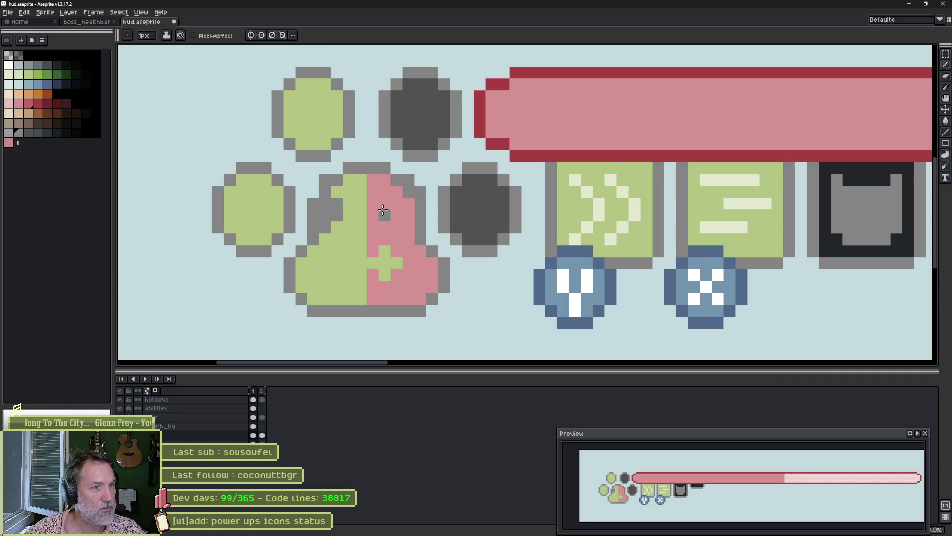
Remove the stray grey pixel in the pink half and recolour the left and upper-left outline pixels green.
{"action": "key", "text": "ctrl+z"}
{"action": "left_click", "coordinate": [352, 208], "text": "alt"}
{"action": "left_click_drag", "start_coordinate": [340, 204], "coordinate": [325, 233]}
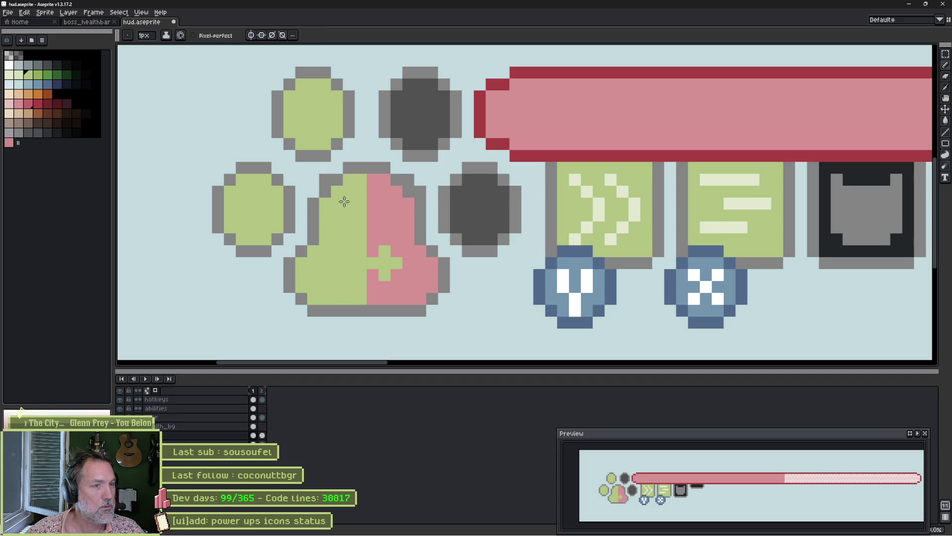
{"action": "left_click", "coordinate": [313, 195], "text": "alt"}
{"action": "left_click", "coordinate": [345, 198], "text": "alt"}
{"action": "left_click_drag", "start_coordinate": [349, 194], "coordinate": [333, 194]}
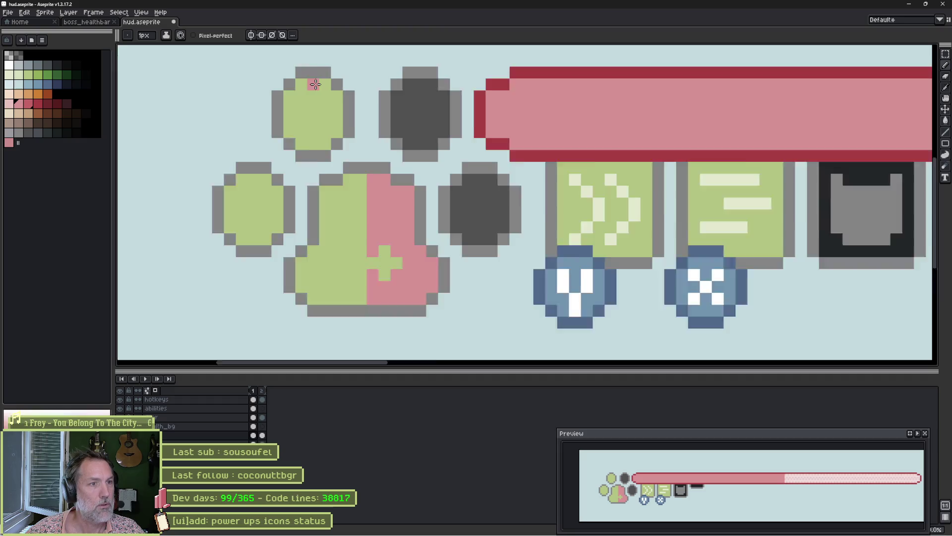
{"action": "scroll", "coordinate": [319, 130], "scroll_direction": "down", "scroll_amount": 1}
{"action": "key", "text": "m"}
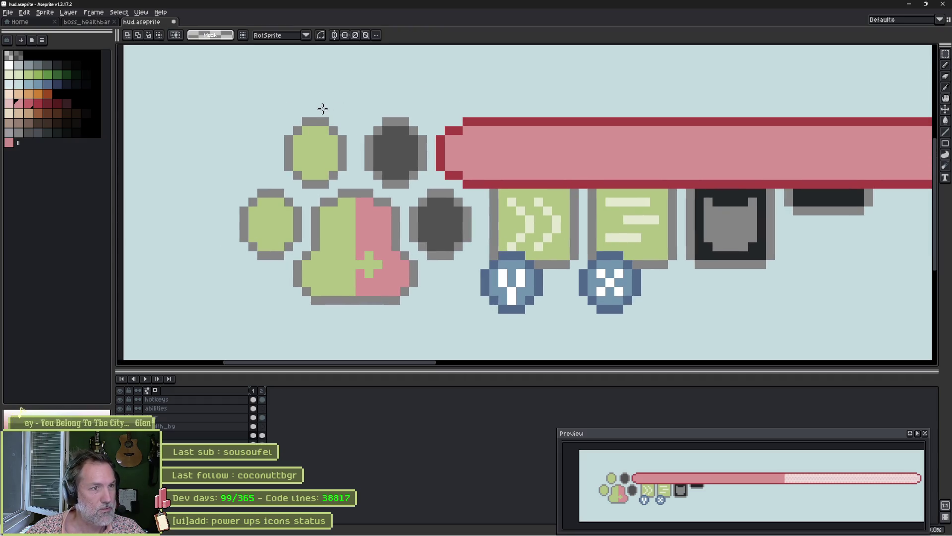
{"action": "mouse_move", "coordinate": [315, 114]}
{"action": "left_mouse_down"}
{"action": "mouse_move", "coordinate": [337, 144]}
{"action": "mouse_move", "coordinate": [347, 188]}
{"action": "left_mouse_up"}
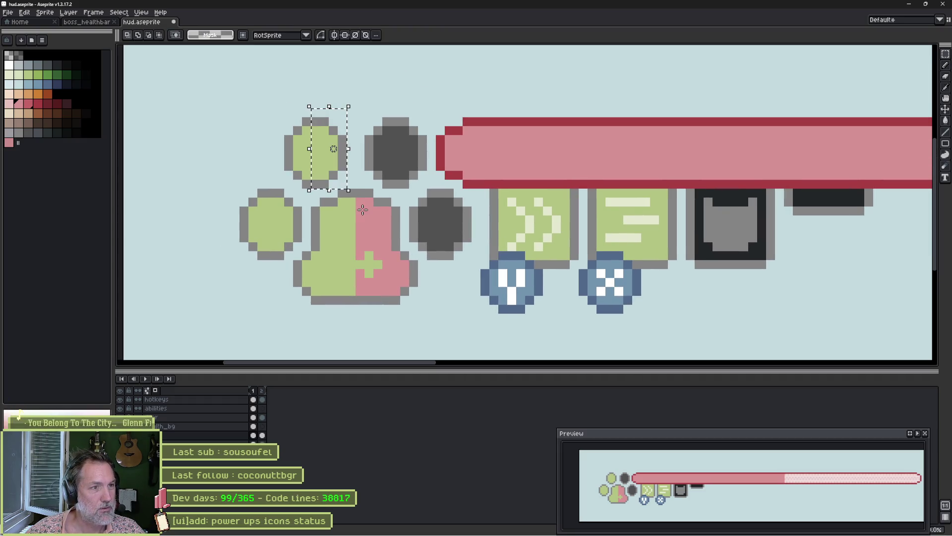
{"action": "key", "text": "Right"}
{"action": "left_click", "coordinate": [363, 210]}
{"action": "left_click_drag", "start_coordinate": [366, 109], "coordinate": [400, 190]}
{"action": "key", "text": "Left"}
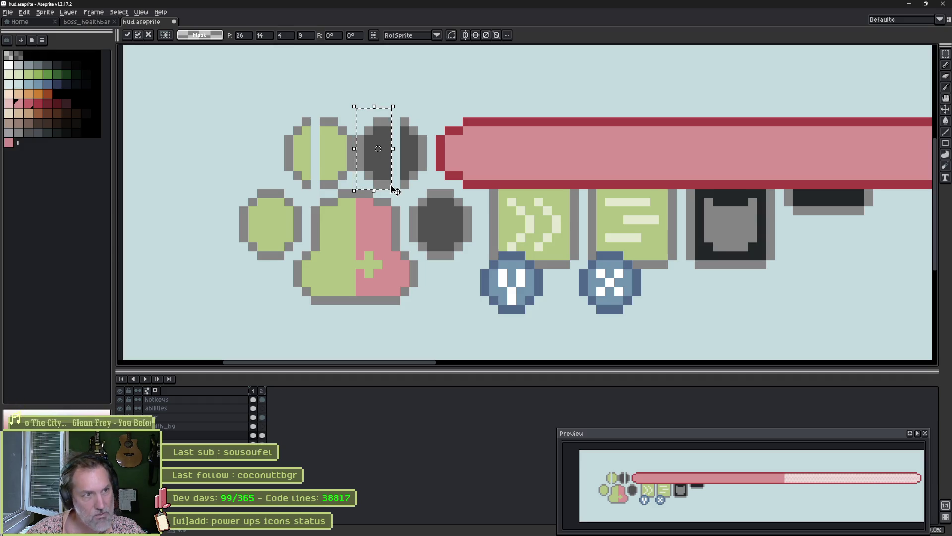
{"action": "key", "text": "b"}
{"action": "left_click", "coordinate": [367, 144]}
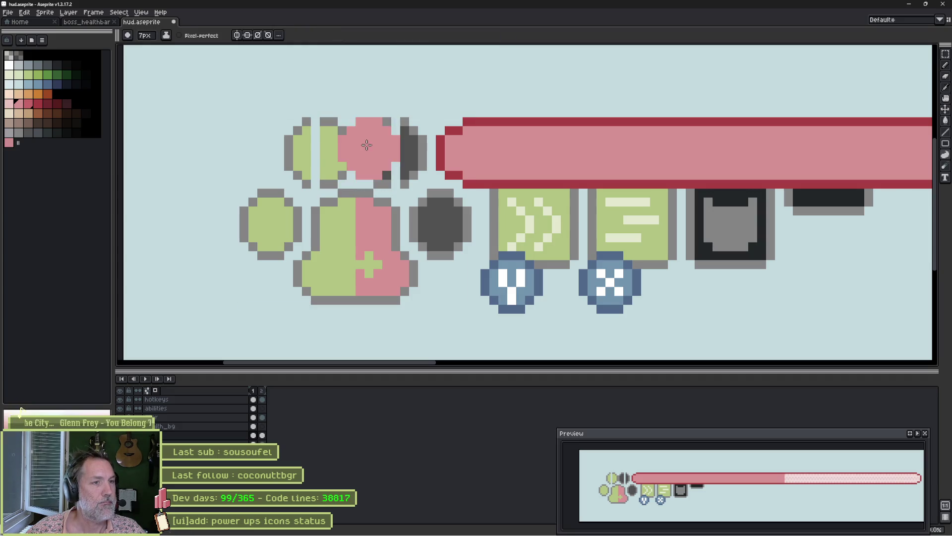
{"action": "scroll", "coordinate": [367, 144], "scroll_direction": "up", "scroll_amount": 3}
{"action": "key", "text": "b"}
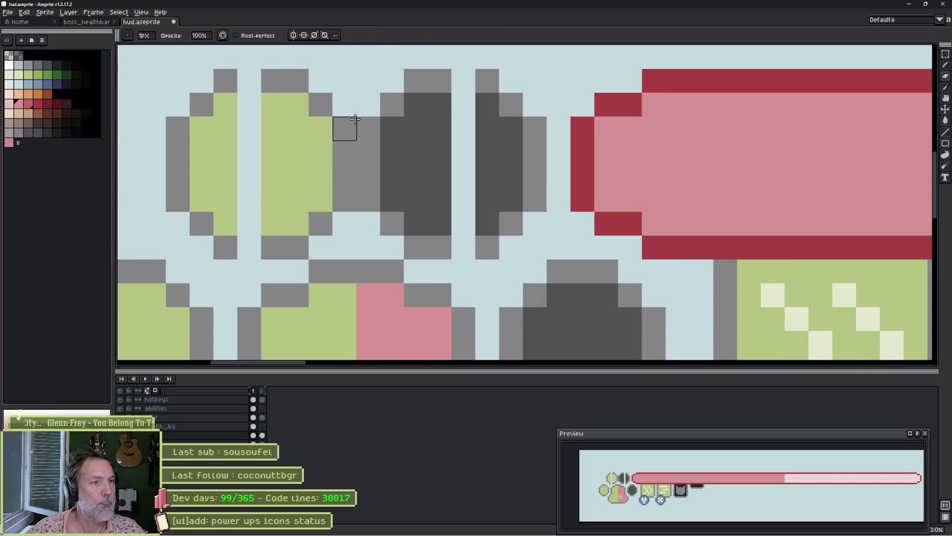
{"action": "scroll", "coordinate": [344, 121], "scroll_direction": "down", "scroll_amount": 2}
{"action": "left_click_drag", "start_coordinate": [366, 187], "coordinate": [358, 129]}
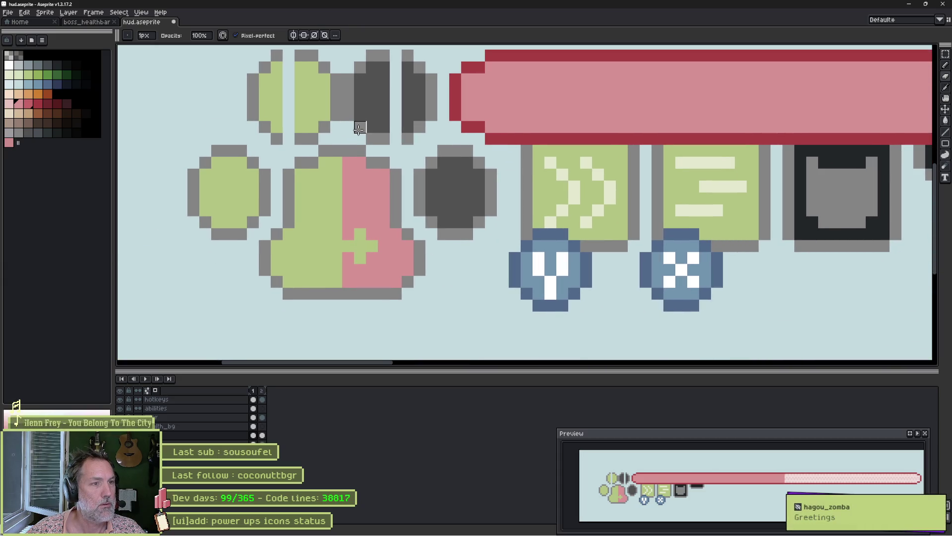
{"action": "scroll", "coordinate": [327, 91], "scroll_direction": "down", "scroll_amount": 1}
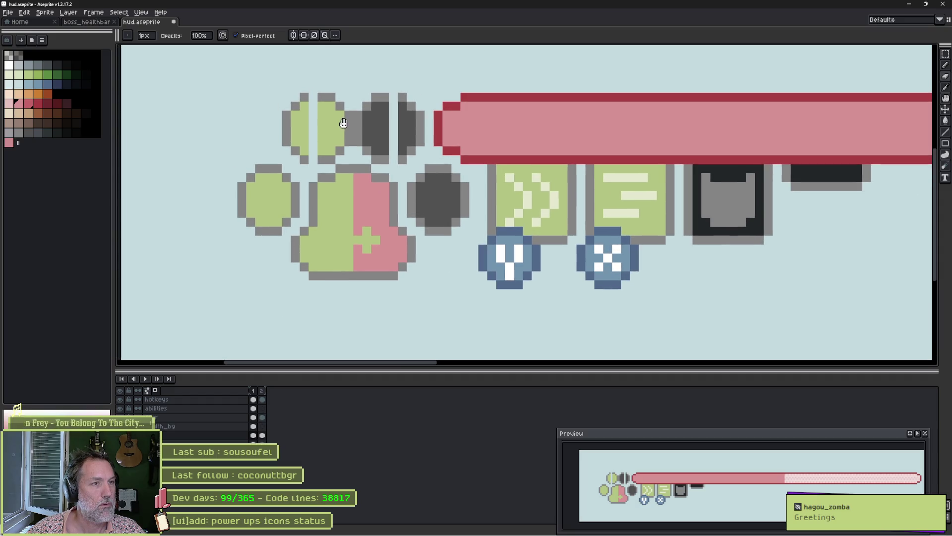
{"action": "key", "text": "m"}
{"action": "left_click_drag", "start_coordinate": [320, 94], "coordinate": [354, 164]}
{"action": "key", "text": "Left"}
{"action": "key", "text": "ctrl+d"}
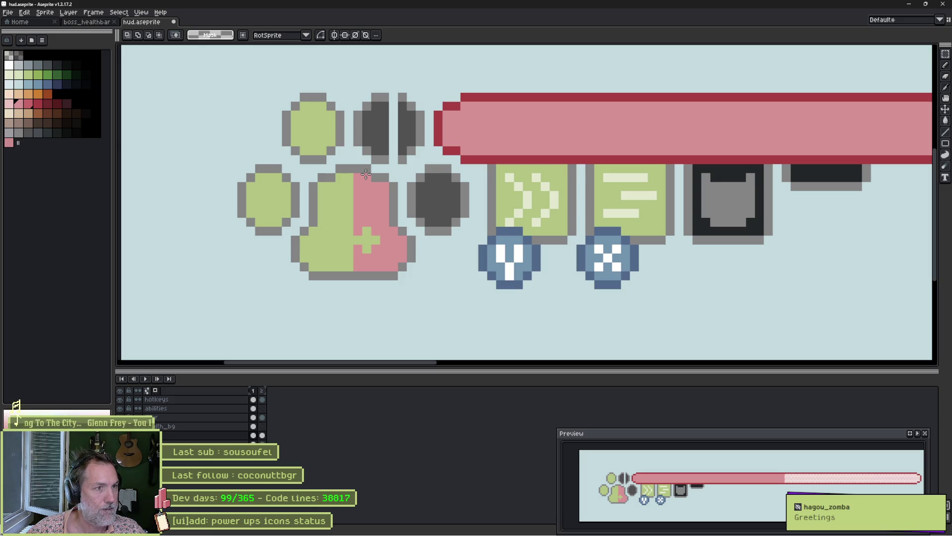
{"action": "left_click_drag", "start_coordinate": [360, 95], "coordinate": [390, 163]}
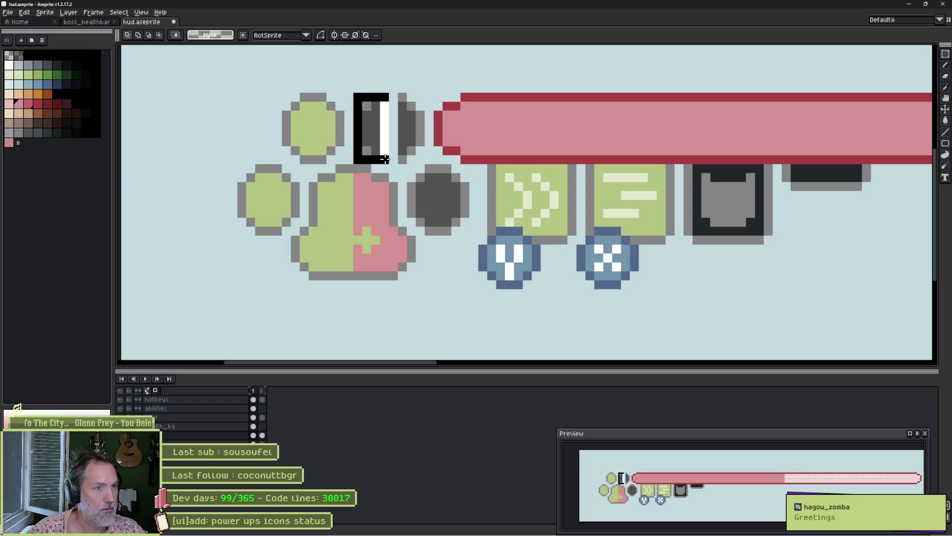
{"action": "key", "text": "Right"}
{"action": "key", "text": "ctrl+d"}
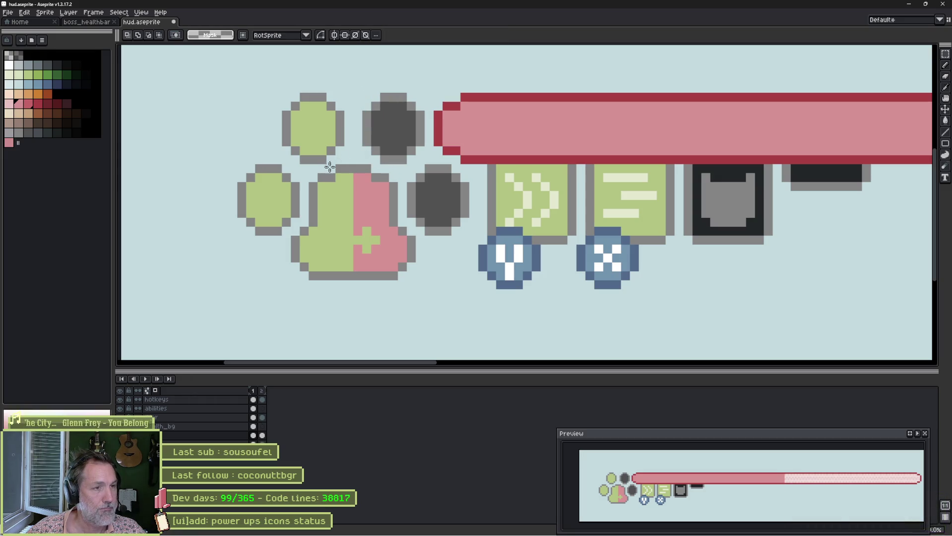
{"action": "scroll", "coordinate": [342, 132], "scroll_direction": "up", "scroll_amount": 3}
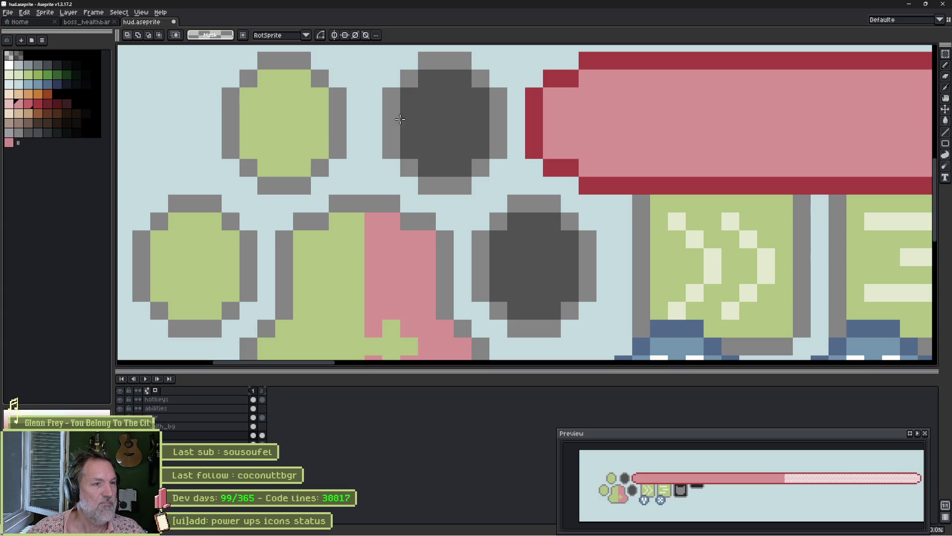
Nudge the top-left green toe one pixel to the right.
{"action": "scroll", "coordinate": [393, 120], "scroll_direction": "down", "scroll_amount": 1}
{"action": "left_click_drag", "start_coordinate": [279, 91], "coordinate": [370, 196]}
{"action": "key", "text": "Right"}
{"action": "key", "text": "ctrl+d"}
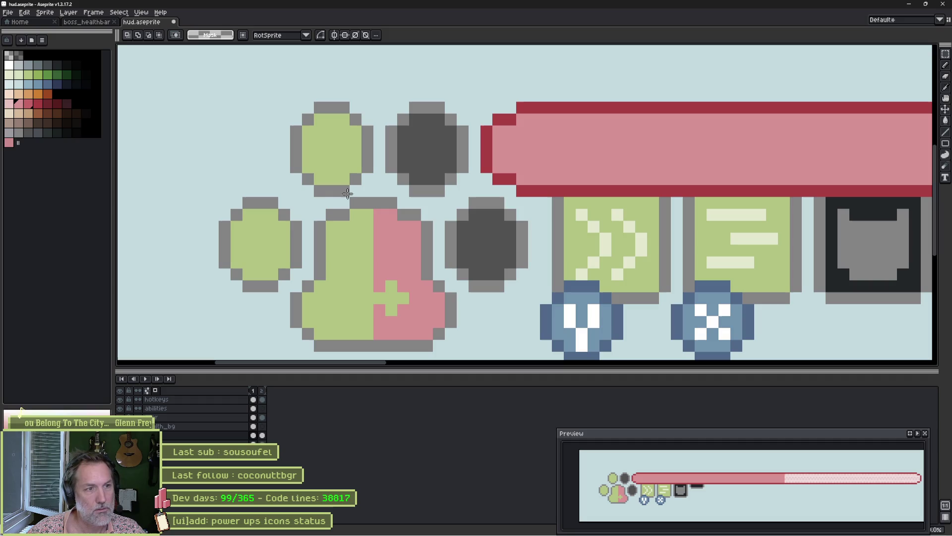
Paint the green toe's top-edge pixel grey and add a green pixel into the pad's pink area.
{"action": "key", "text": "b"}
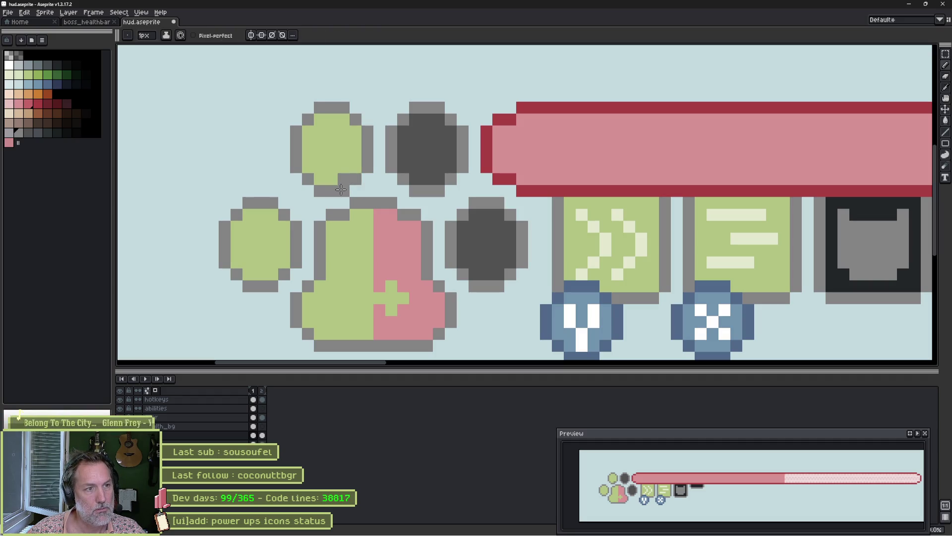
{"action": "key", "text": "e"}
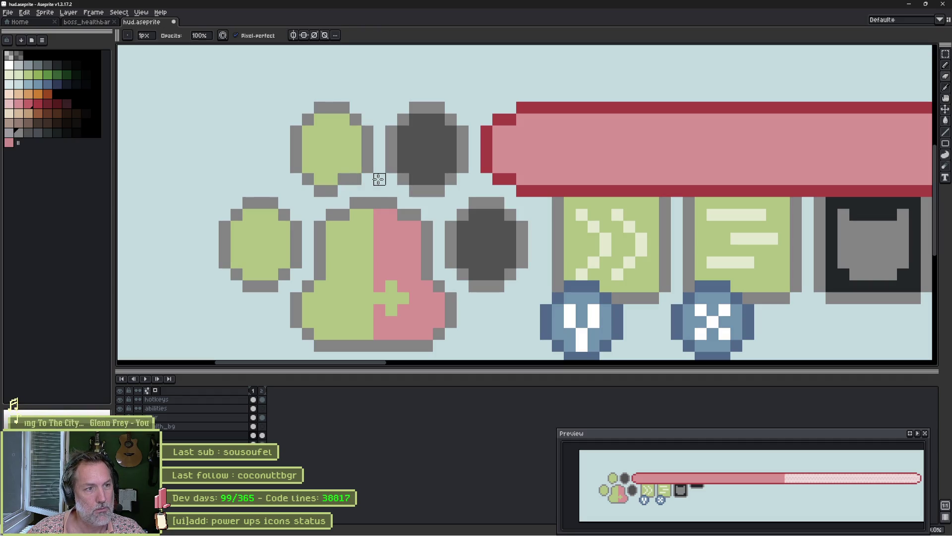
{"action": "key", "text": "b"}
{"action": "left_click", "coordinate": [299, 182], "text": "alt"}
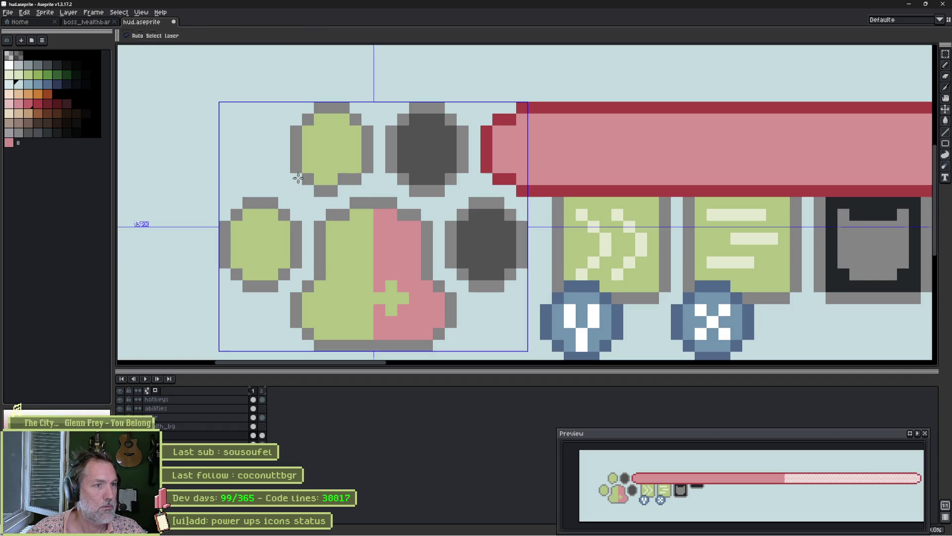
{"action": "left_click", "coordinate": [298, 179], "text": "alt"}
{"action": "left_click", "coordinate": [311, 178], "text": "alt"}
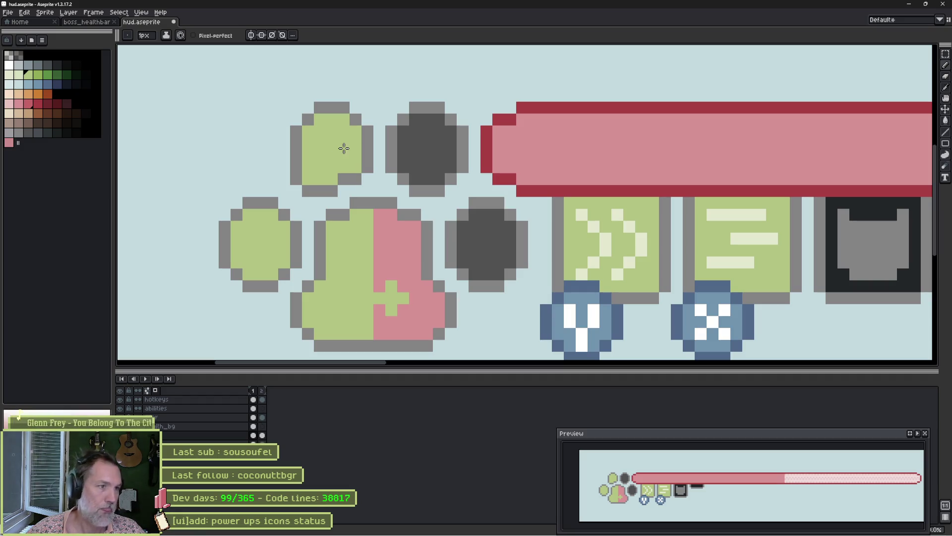
{"action": "left_click", "coordinate": [283, 203], "text": "alt"}
{"action": "left_click", "coordinate": [272, 203]}
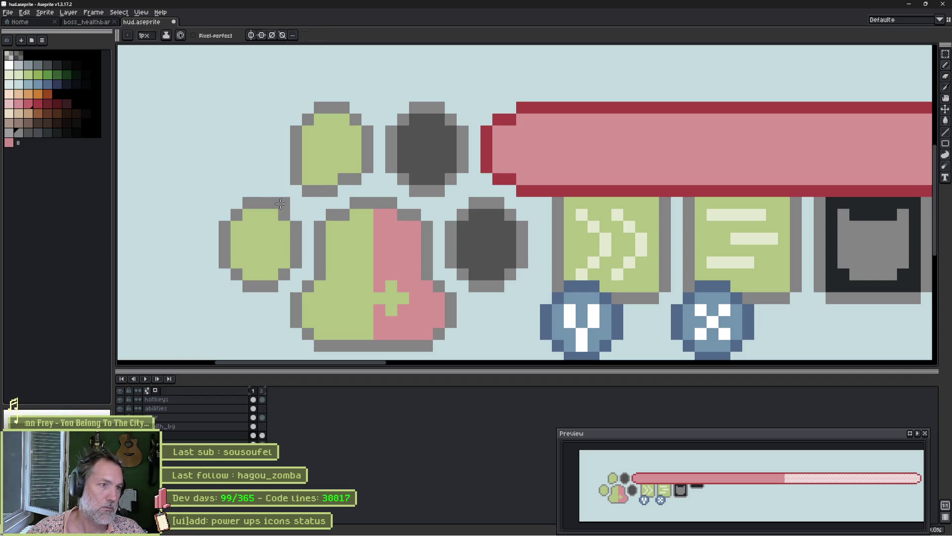
{"action": "left_click", "coordinate": [279, 220], "text": "alt"}
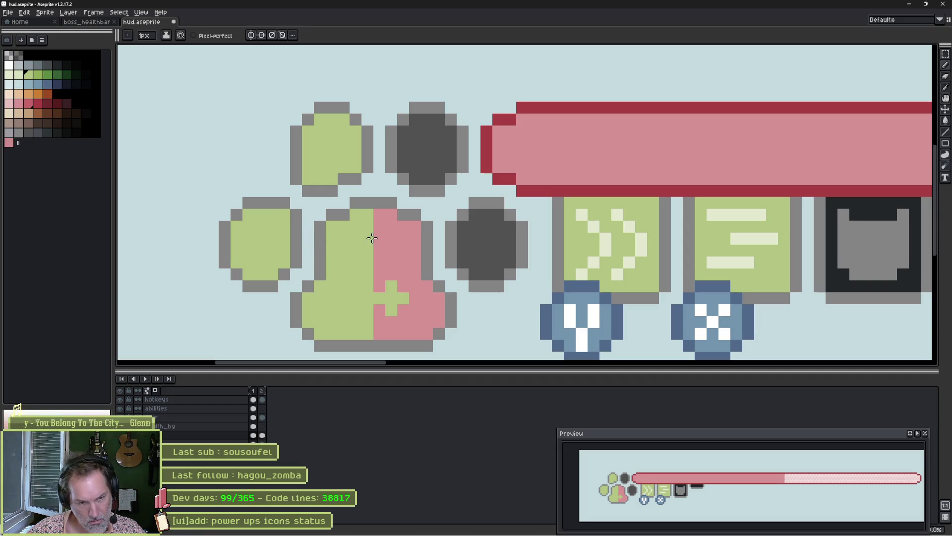
{"action": "left_click", "coordinate": [397, 230]}
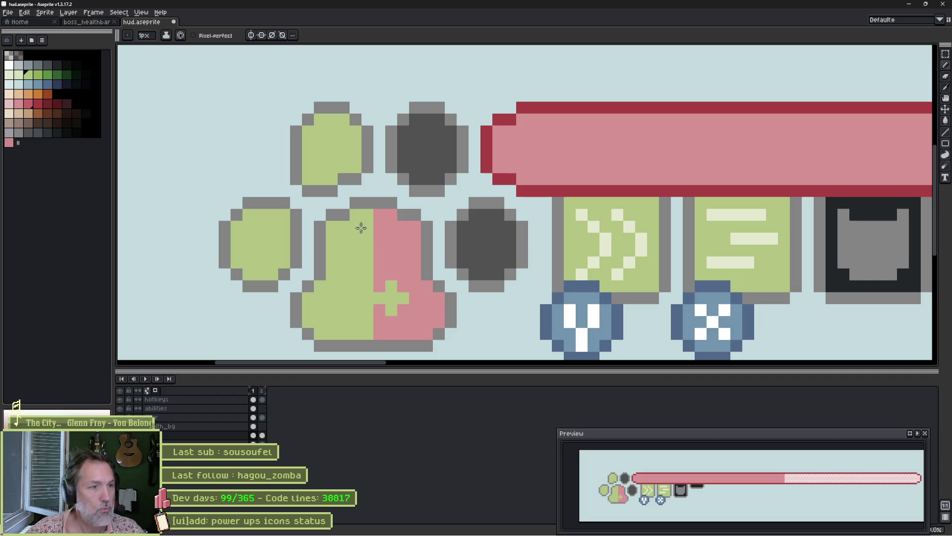
Draw a grey outline row under the pad, recolouring some outline pixels green and pink.
{"action": "left_click_drag", "start_coordinate": [335, 293], "coordinate": [373, 236]}
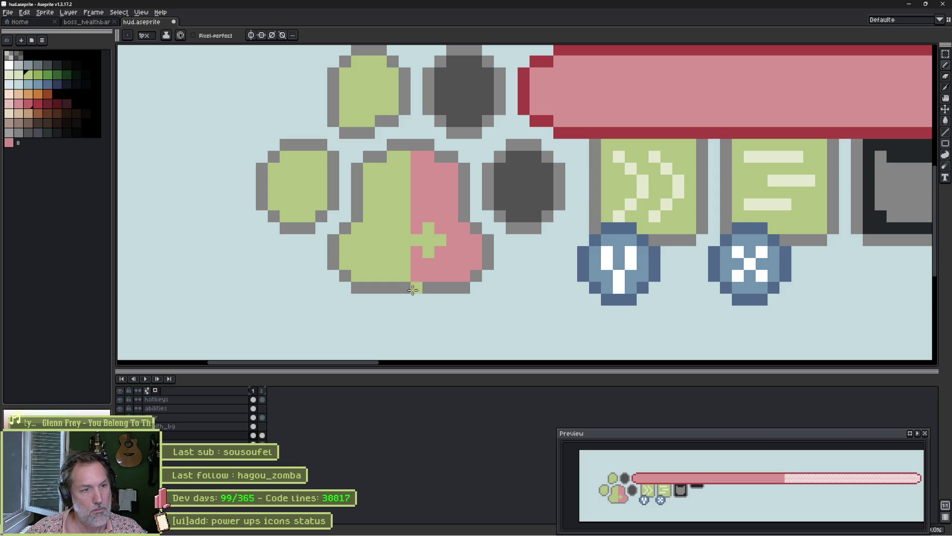
{"action": "key", "text": "alt"}
{"action": "left_click", "coordinate": [438, 280], "text": "alt"}
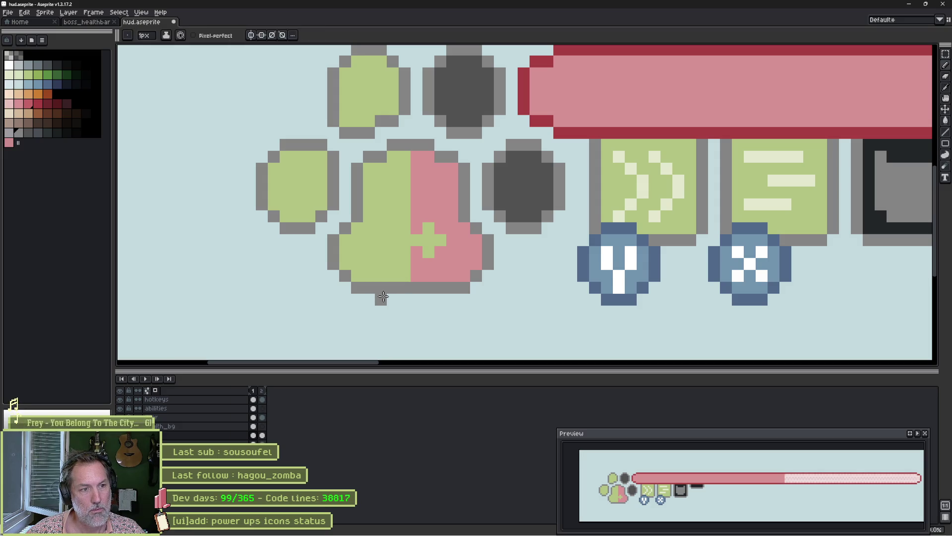
{"action": "left_click_drag", "start_coordinate": [382, 297], "coordinate": [443, 296]}
{"action": "left_click", "coordinate": [392, 273], "text": "alt"}
{"action": "left_click_drag", "start_coordinate": [381, 287], "coordinate": [404, 288]}
{"action": "left_click", "coordinate": [433, 273], "text": "alt"}
{"action": "left_click", "coordinate": [440, 270], "text": "alt"}
{"action": "left_click", "coordinate": [420, 285]}
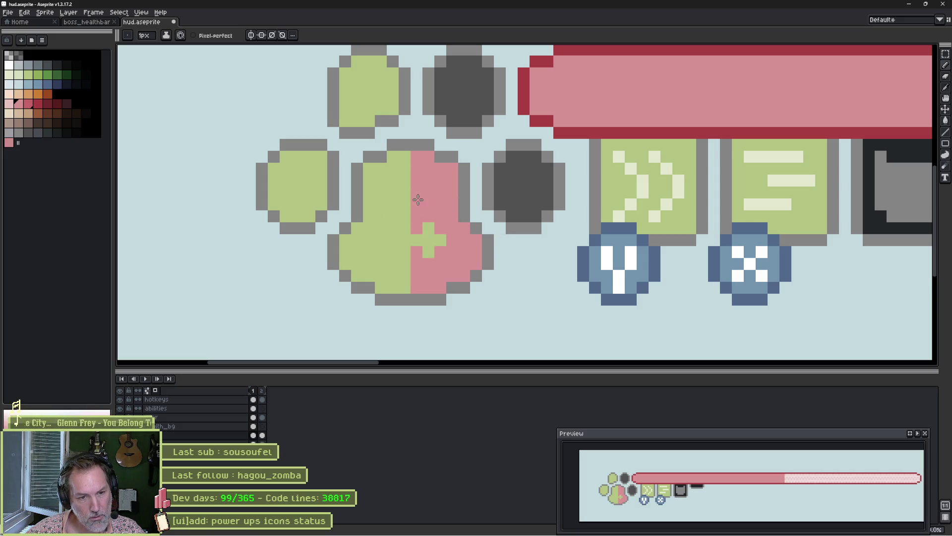
Pick the dark grey from the toes as the drawing colour.
{"action": "scroll", "coordinate": [418, 199], "scroll_direction": "up", "scroll_amount": 3}
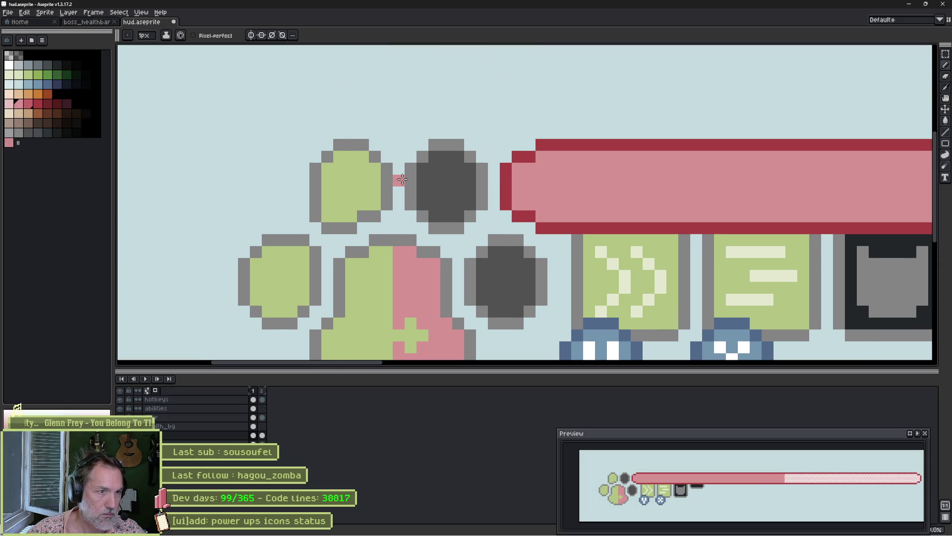
{"action": "left_click", "coordinate": [482, 178], "text": "alt"}
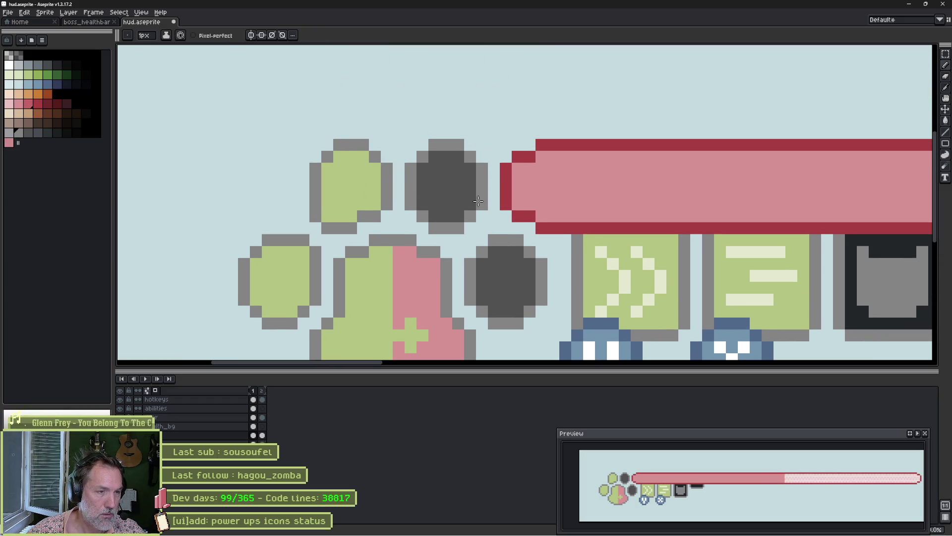
{"action": "scroll", "coordinate": [445, 240], "scroll_direction": "down", "scroll_amount": 3}
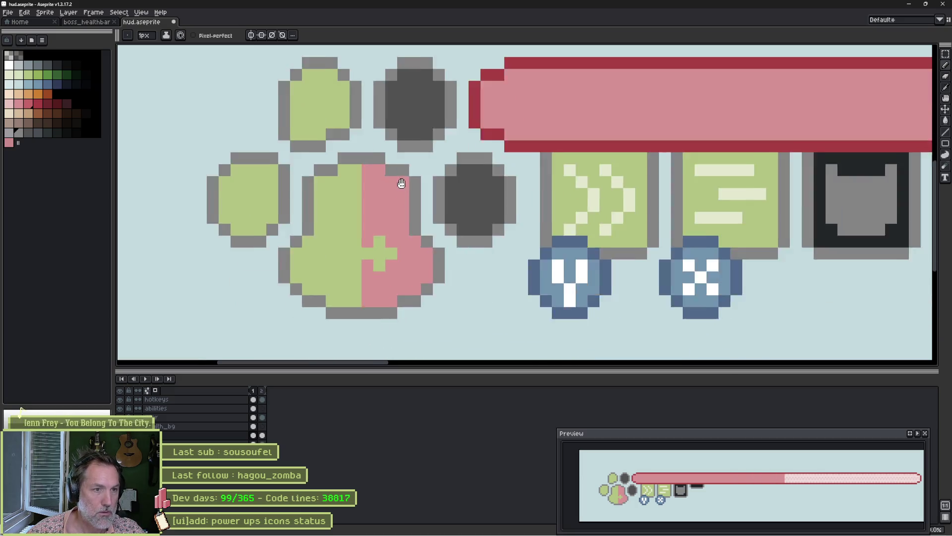
Cut away the right half of the paw with its grey toes and pink half.
{"action": "key", "text": "m"}
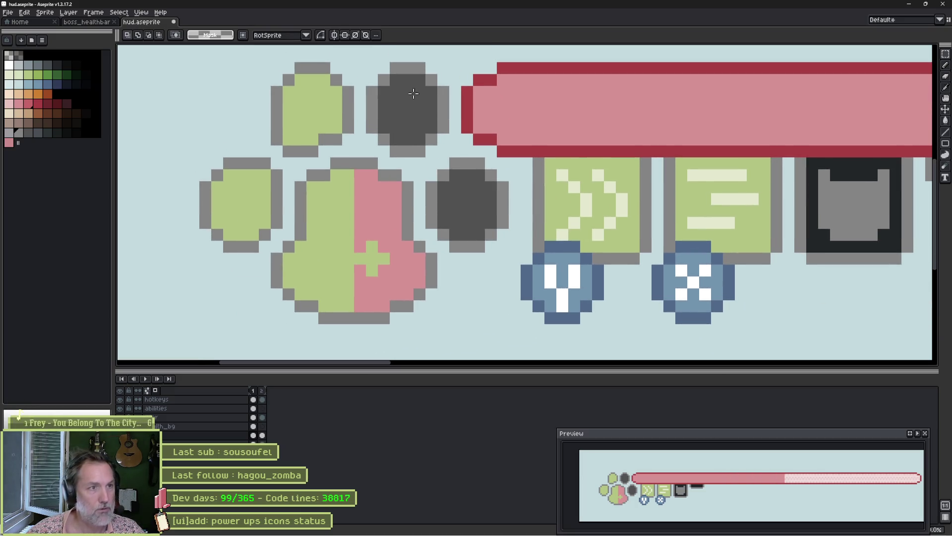
{"action": "scroll", "coordinate": [411, 89], "scroll_direction": "down", "scroll_amount": 1}
{"action": "mouse_move", "coordinate": [505, 76]}
{"action": "left_mouse_down"}
{"action": "mouse_move", "coordinate": [436, 278]}
{"action": "mouse_move", "coordinate": [382, 335]}
{"action": "left_mouse_up"}
{"action": "key", "text": "ctrl+x"}
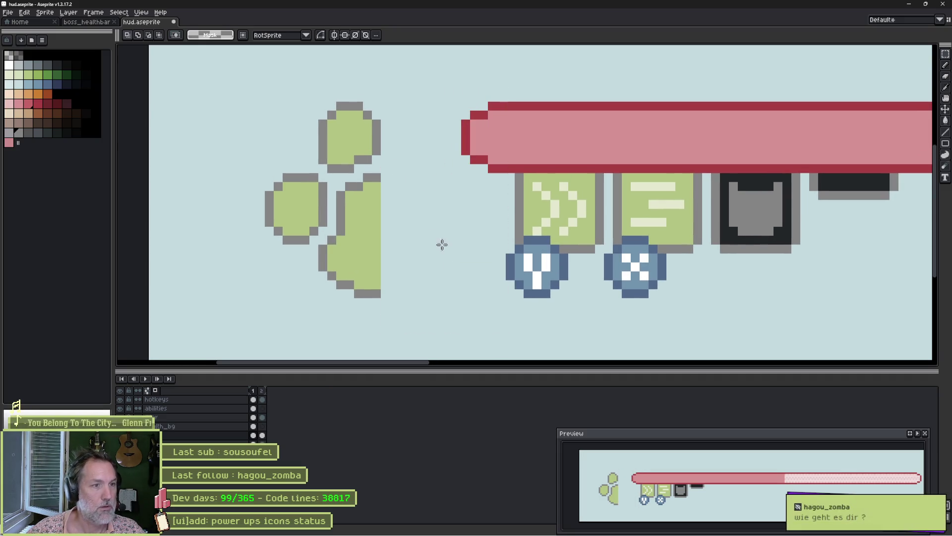
Copy the green left half, flip it horizontally and place it as the right half.
{"action": "mouse_move", "coordinate": [266, 75]}
{"action": "left_mouse_down"}
{"action": "mouse_move", "coordinate": [359, 297]}
{"action": "mouse_move", "coordinate": [375, 306]}
{"action": "left_mouse_up"}
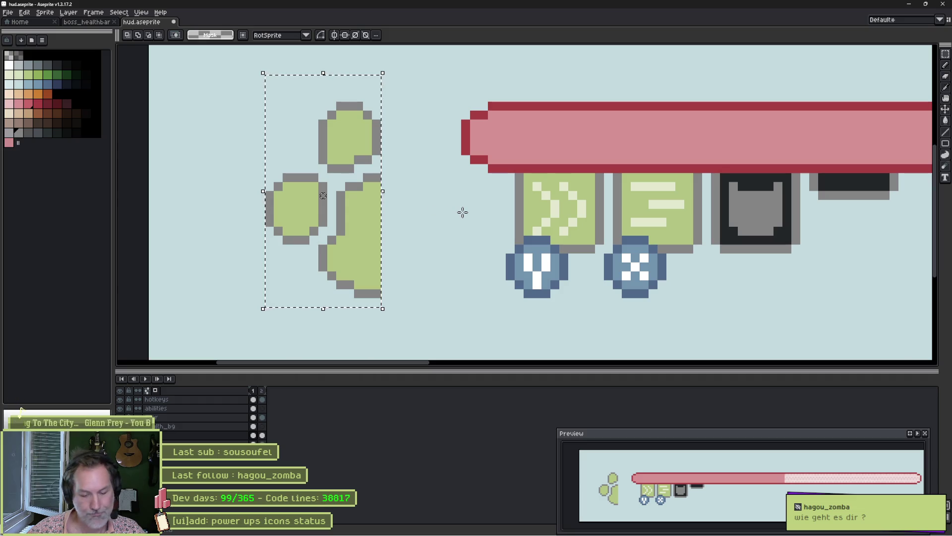
{"action": "left_click_drag", "start_coordinate": [371, 240], "coordinate": [487, 241]}
{"action": "key", "text": "shift+h"}
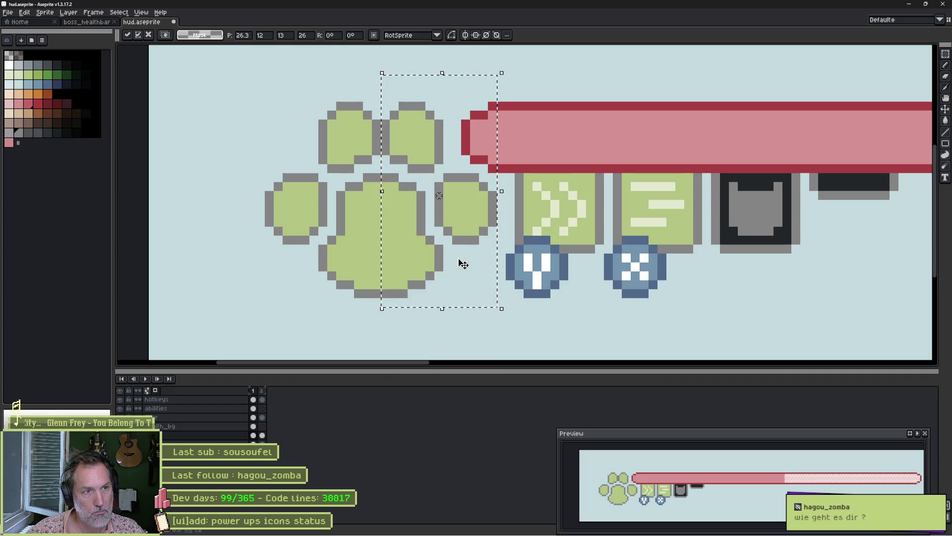
{"action": "key", "text": "Right"}
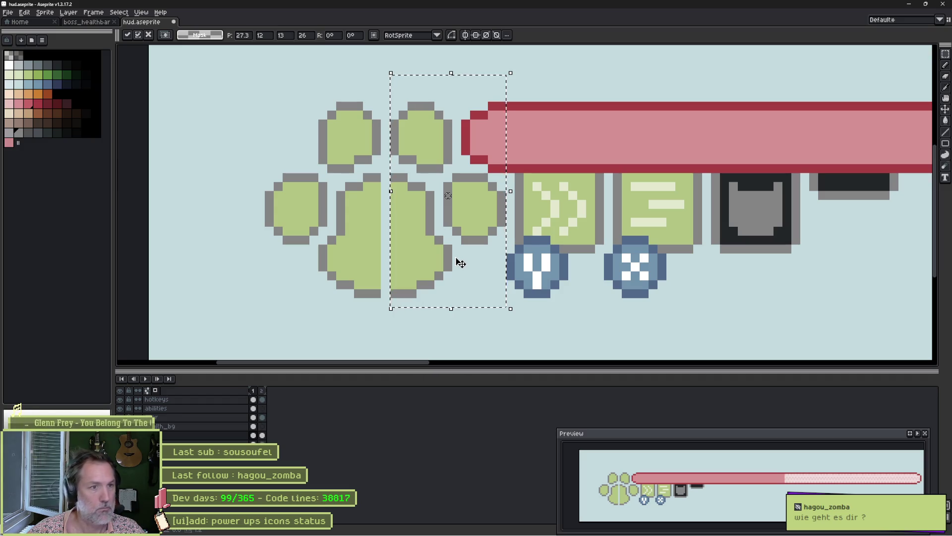
{"action": "key", "text": "ctrl+d"}
Fix the centre seam: tidy grey outline pixels at the toes and paint the pad's stem green.
{"action": "scroll", "coordinate": [387, 221], "scroll_direction": "up", "scroll_amount": 2}
{"action": "key", "text": "i"}
{"action": "key", "text": "b"}
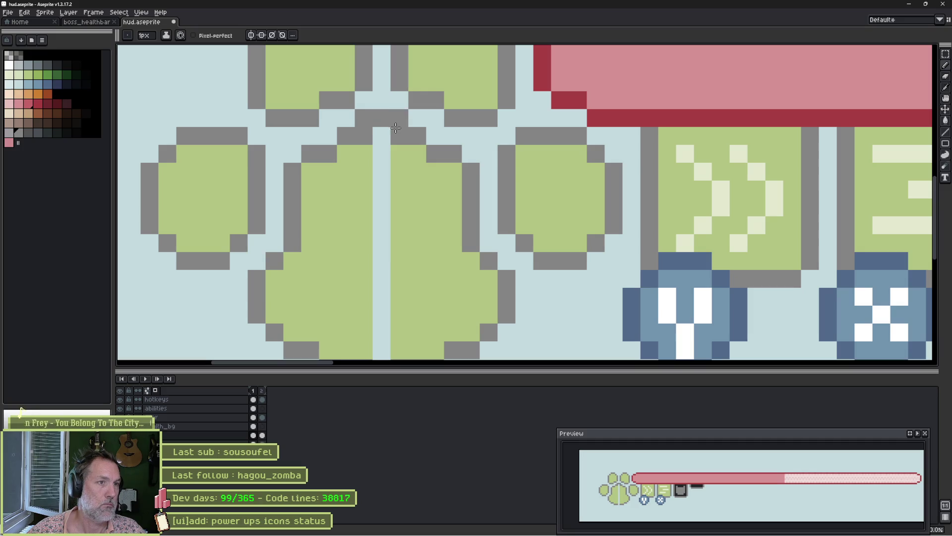
{"action": "key", "text": "ctrl+z"}
{"action": "left_click", "coordinate": [382, 119]}
{"action": "left_click", "coordinate": [373, 156]}
{"action": "mouse_move", "coordinate": [372, 156]}
{"action": "left_mouse_down"}
{"action": "mouse_move", "coordinate": [378, 141]}
{"action": "mouse_move", "coordinate": [387, 251]}
{"action": "left_mouse_up"}
{"action": "scroll", "coordinate": [402, 174], "scroll_direction": "down", "scroll_amount": 3}
{"action": "left_click", "coordinate": [370, 119]}
{"action": "left_click_drag", "start_coordinate": [370, 119], "coordinate": [374, 244]}
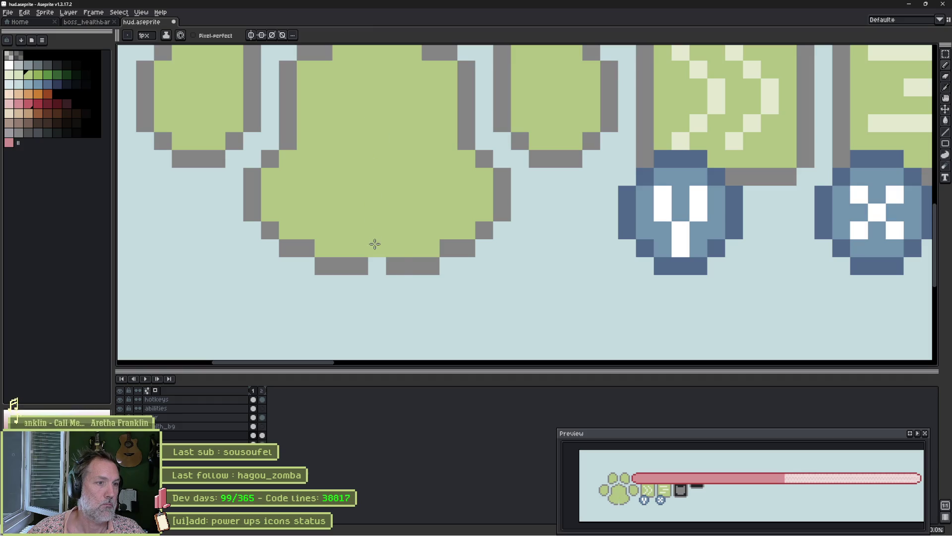
{"action": "scroll", "coordinate": [361, 163], "scroll_direction": "down", "scroll_amount": 1}
Shift the whole paw one pixel left.
{"action": "mouse_move", "coordinate": [361, 162]}
{"action": "left_mouse_down"}
{"action": "mouse_move", "coordinate": [325, 238]}
{"action": "mouse_move", "coordinate": [317, 236]}
{"action": "left_mouse_up"}
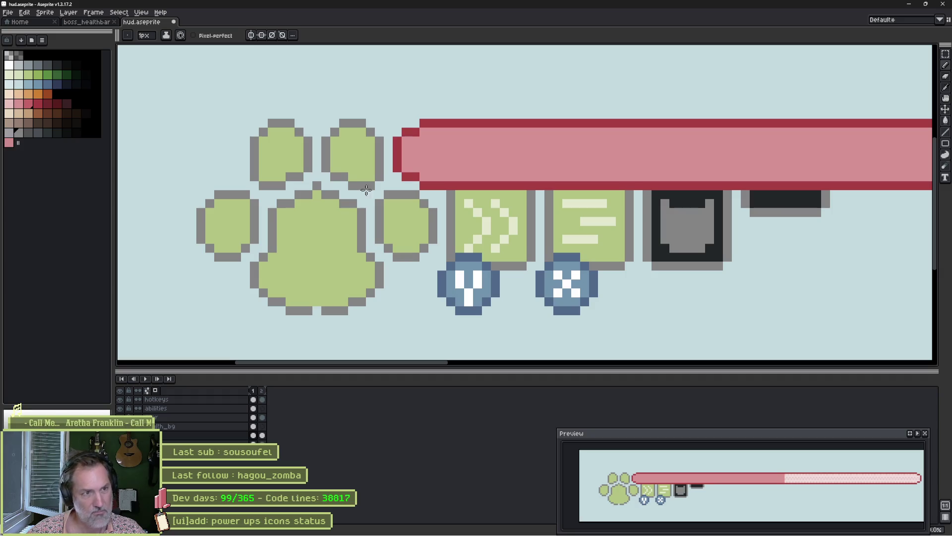
{"action": "key", "text": "v"}
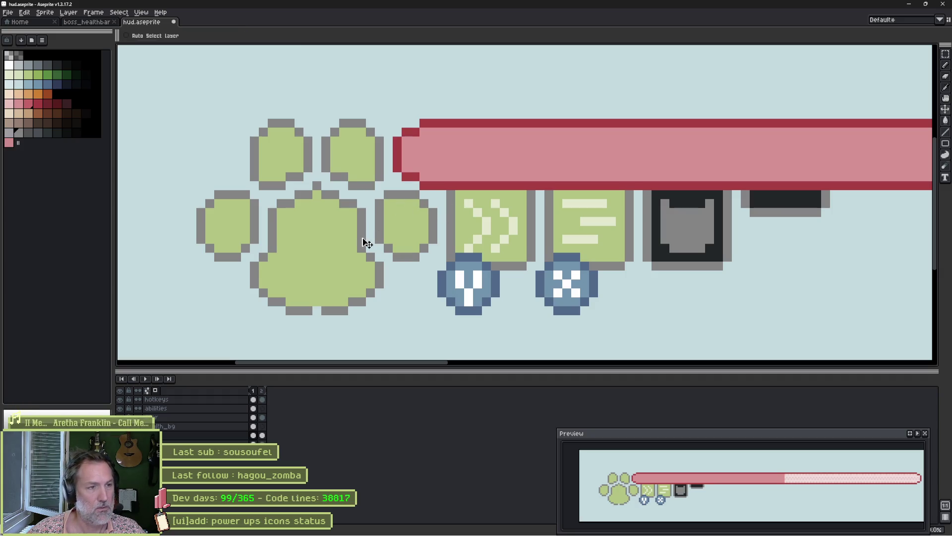
{"action": "left_click_drag", "start_coordinate": [342, 253], "coordinate": [333, 255]}
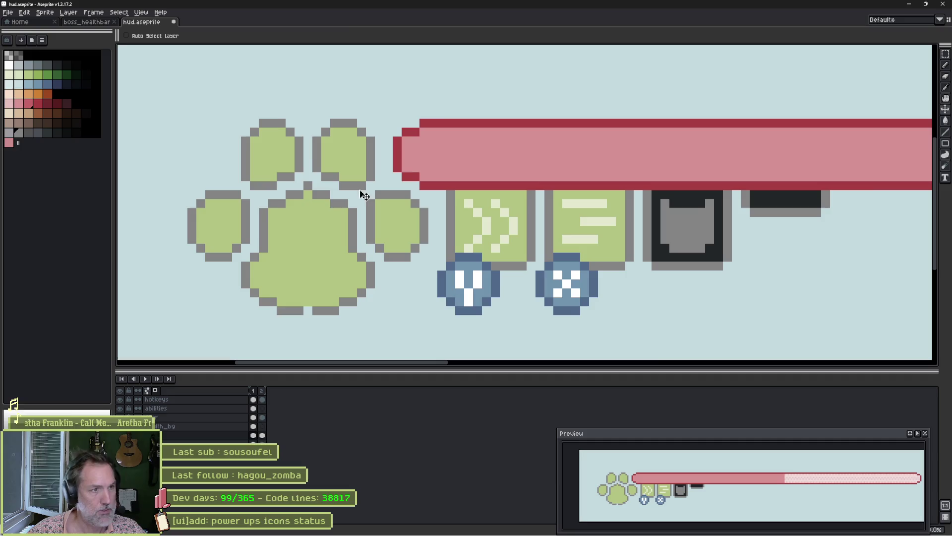
{"action": "scroll", "coordinate": [361, 191], "scroll_direction": "up", "scroll_amount": 2}
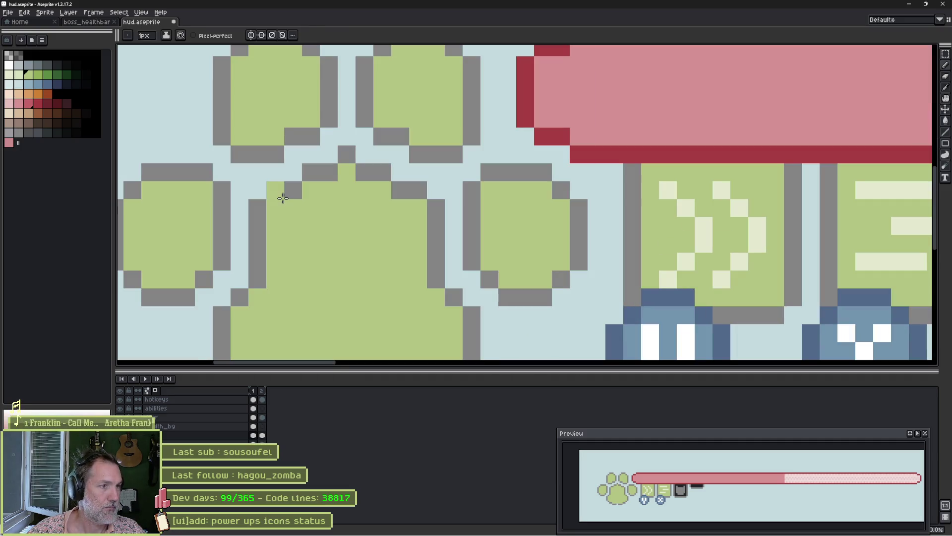
Reshape the main pad's grey outline, adding pixels on both sides and top and erasing strays.
{"action": "key", "text": "b"}
{"action": "left_click", "coordinate": [278, 208]}
{"action": "left_click", "coordinate": [418, 208]}
{"action": "key", "text": "e"}
{"action": "left_click", "coordinate": [419, 190]}
{"action": "left_click", "coordinate": [436, 205]}
{"action": "left_click", "coordinate": [274, 189]}
{"action": "left_click", "coordinate": [256, 207]}
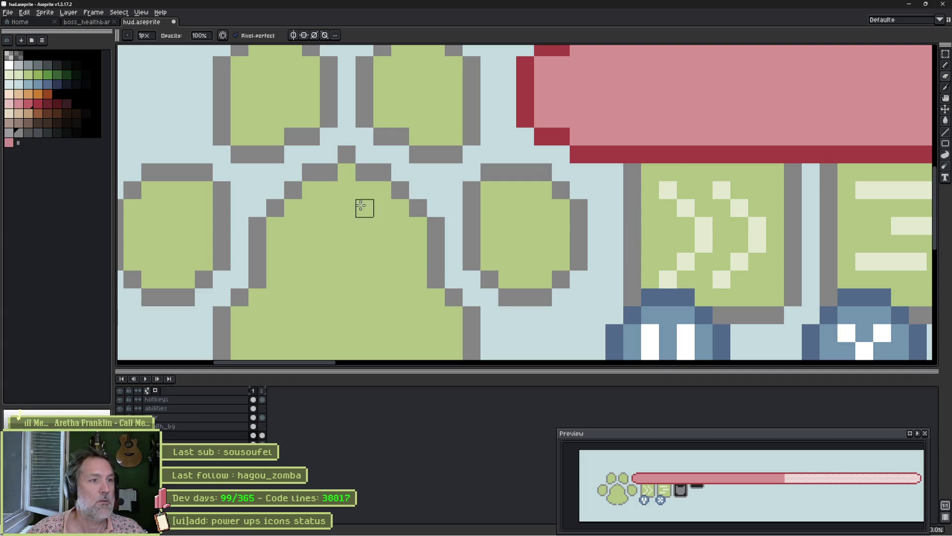
{"action": "key", "text": "b"}
{"action": "left_click", "coordinate": [340, 174]}
{"action": "key", "text": "e"}
{"action": "left_click", "coordinate": [347, 154]}
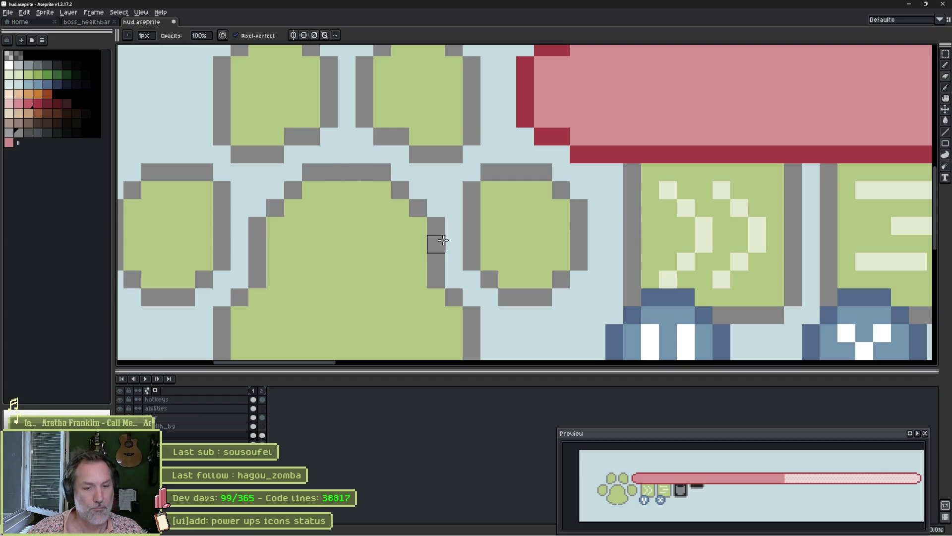
Save hud.aseprite and pick the health bar's pink as the drawing colour.
{"action": "key", "text": "b"}
{"action": "left_click_drag", "start_coordinate": [382, 304], "coordinate": [377, 194]}
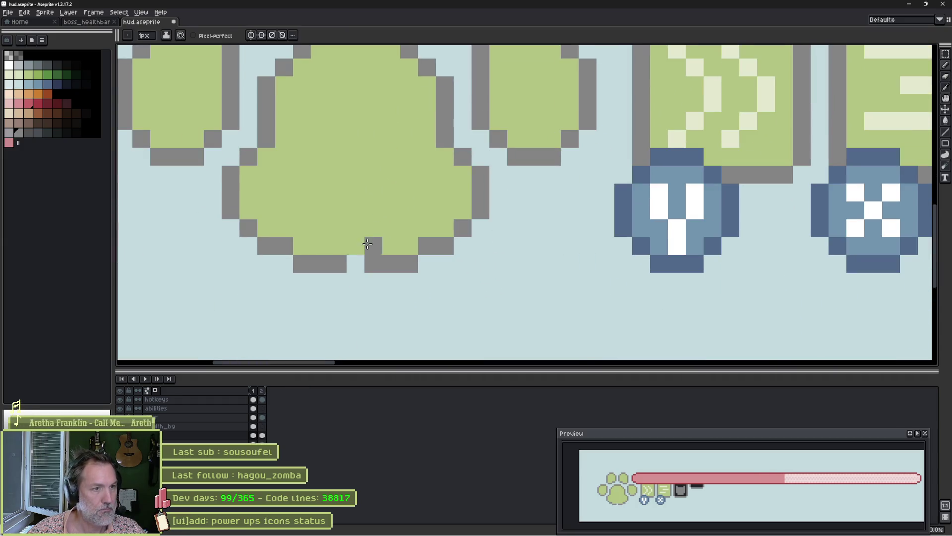
{"action": "scroll", "coordinate": [369, 193], "scroll_direction": "down", "scroll_amount": 1}
{"action": "scroll", "coordinate": [369, 192], "scroll_direction": "down", "scroll_amount": 1}
{"action": "left_click_drag", "start_coordinate": [448, 137], "coordinate": [399, 227]}
{"action": "key", "text": "ctrl+s"}
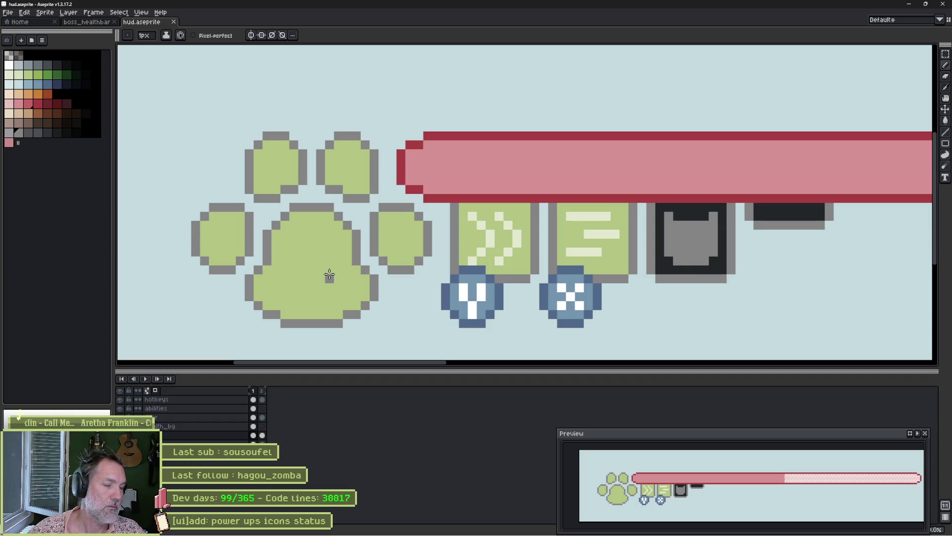
{"action": "left_click", "coordinate": [455, 165], "text": "alt"}
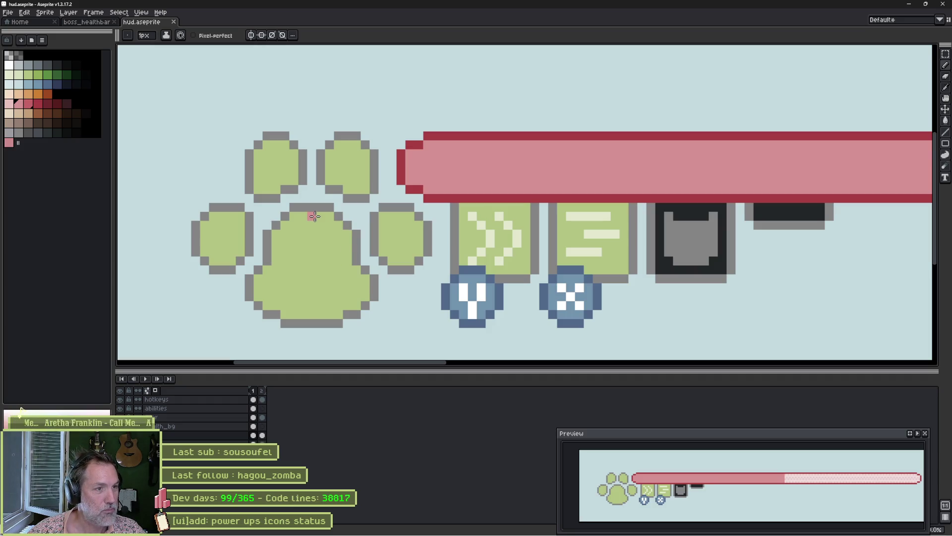
Draw a vertical pink line down the pad's centre, undoing a trial stroke and a trial fill.
{"action": "mouse_move", "coordinate": [313, 216]}
{"action": "left_mouse_down"}
{"action": "mouse_move", "coordinate": [327, 217]}
{"action": "mouse_move", "coordinate": [348, 251]}
{"action": "mouse_move", "coordinate": [358, 295]}
{"action": "mouse_move", "coordinate": [311, 313]}
{"action": "mouse_move", "coordinate": [337, 302]}
{"action": "left_mouse_up"}
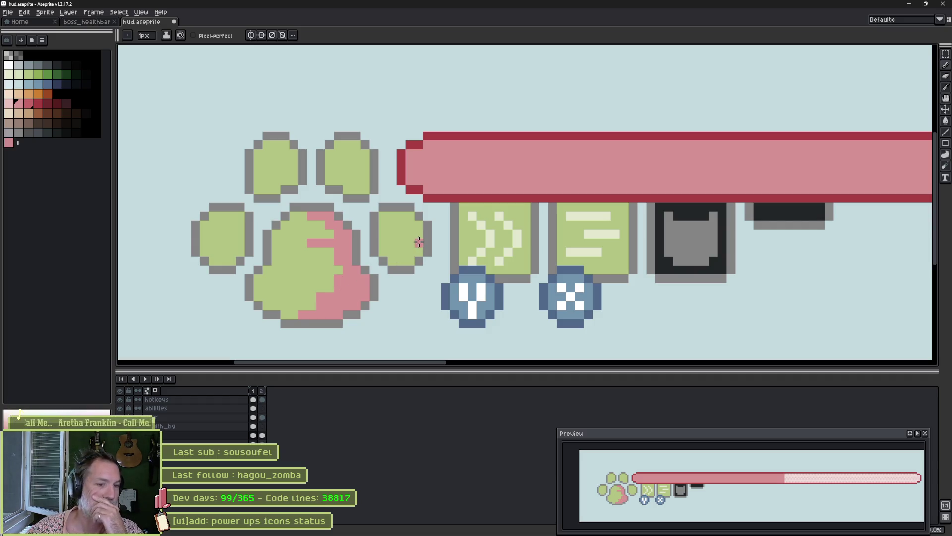
{"action": "key", "text": "ctrl"}
{"action": "key", "text": "ctrl+z"}
{"action": "key", "text": "ctrl+z"}
{"action": "key", "text": "ctrl+z"}
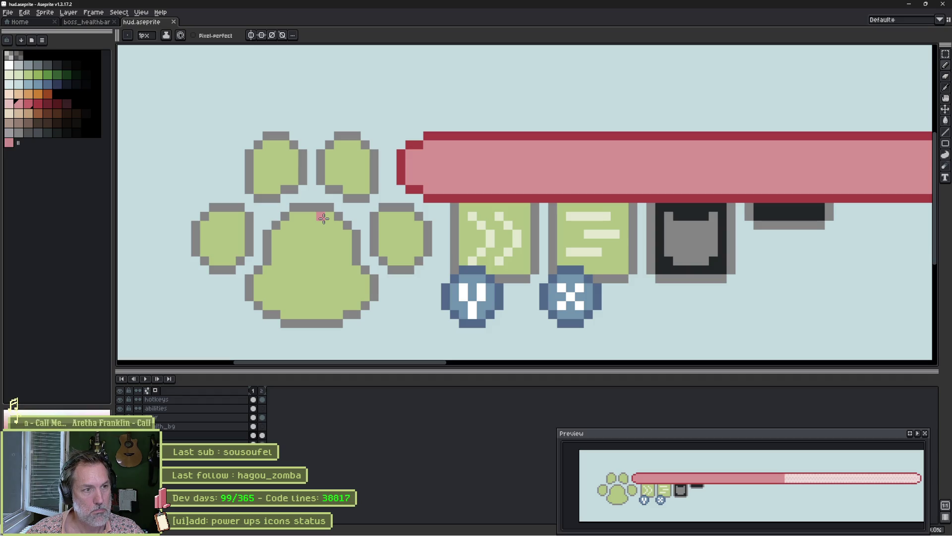
{"action": "left_click_drag", "start_coordinate": [323, 218], "coordinate": [323, 313]}
{"action": "key", "text": "g"}
{"action": "left_click", "coordinate": [334, 277]}
{"action": "key", "text": "ctrl+z"}
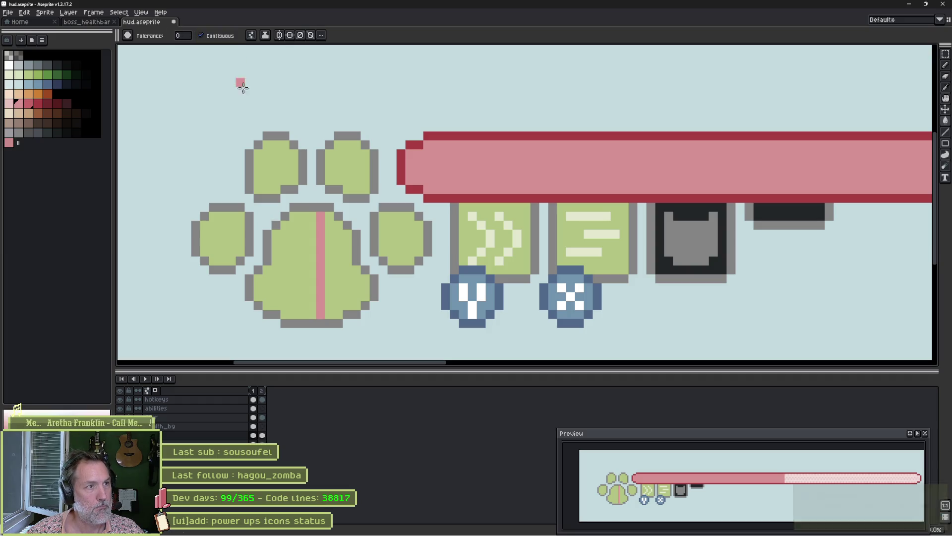
Fill the pad's right half pink and pencil green notches along the dividing edge.
{"action": "left_click", "coordinate": [343, 296]}
{"action": "key", "text": "b"}
{"action": "scroll", "coordinate": [327, 254], "scroll_direction": "up", "scroll_amount": 2}
{"action": "left_click", "coordinate": [300, 230], "text": "alt"}
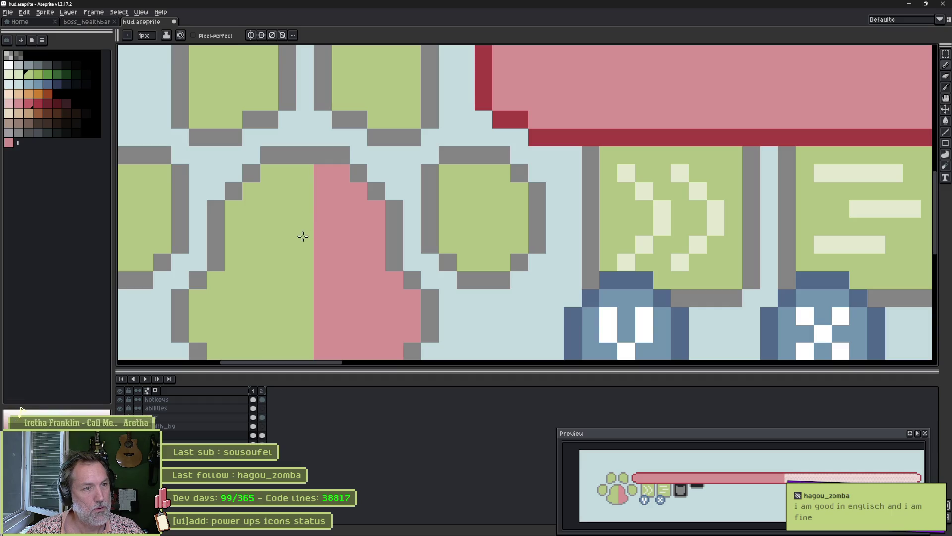
{"action": "mouse_move", "coordinate": [314, 234]}
{"action": "left_mouse_down"}
{"action": "mouse_move", "coordinate": [334, 227]}
{"action": "mouse_move", "coordinate": [322, 228]}
{"action": "mouse_move", "coordinate": [339, 240]}
{"action": "mouse_move", "coordinate": [325, 260]}
{"action": "mouse_move", "coordinate": [348, 261]}
{"action": "left_mouse_up"}
{"action": "key", "text": "ctrl+z"}
Erase a stray pixel below the right toe and zoom out.
{"action": "scroll", "coordinate": [339, 268], "scroll_direction": "down", "scroll_amount": 2}
{"action": "left_click", "coordinate": [487, 230]}
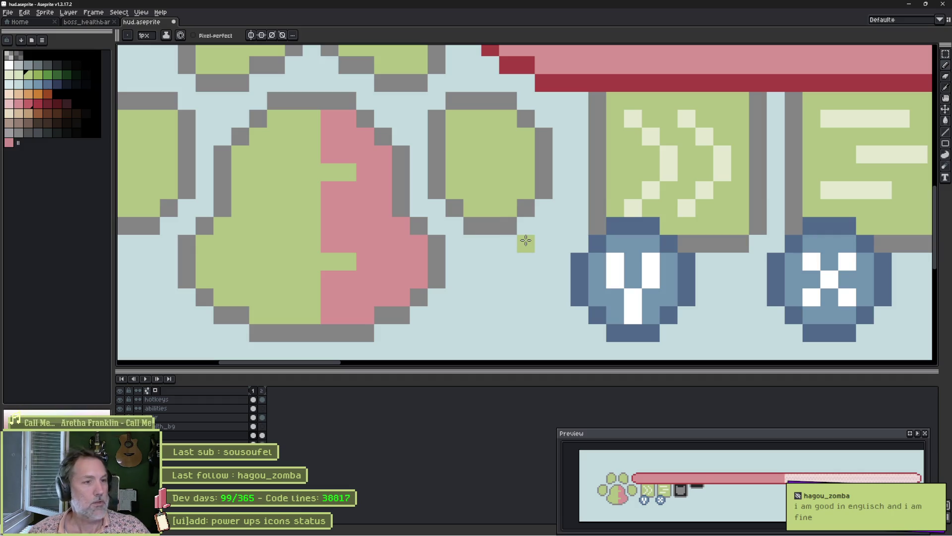
{"action": "scroll", "coordinate": [436, 219], "scroll_direction": "down", "scroll_amount": 1}
{"action": "scroll", "coordinate": [512, 202], "scroll_direction": "down", "scroll_amount": 2}
{"action": "scroll", "coordinate": [511, 202], "scroll_direction": "down", "scroll_amount": 2}
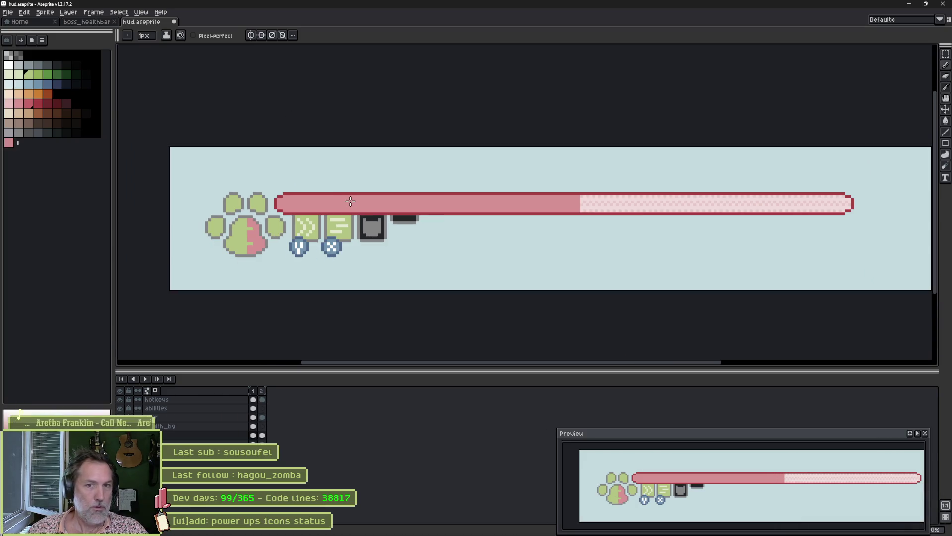
{"action": "scroll", "coordinate": [267, 252], "scroll_direction": "up", "scroll_amount": 2}
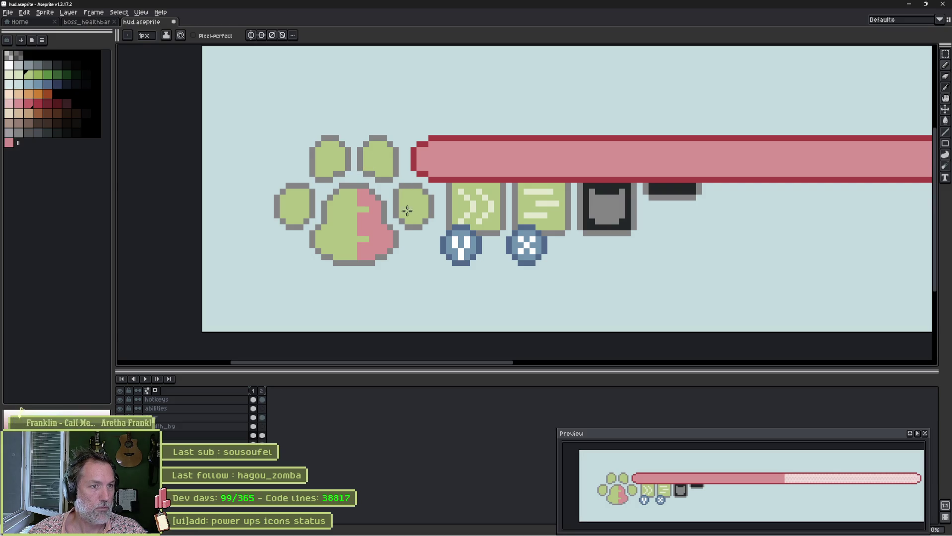
{"action": "scroll", "coordinate": [507, 189], "scroll_direction": "down", "scroll_amount": 1}
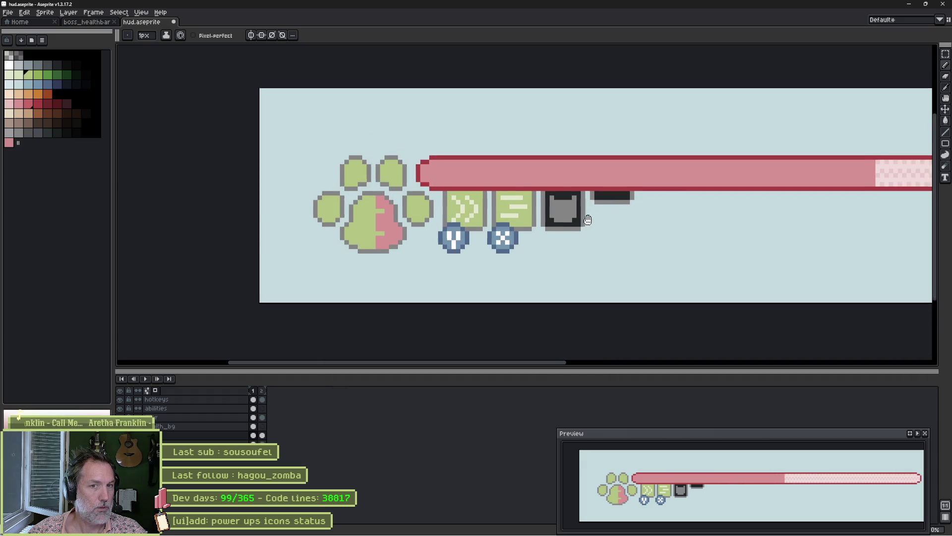
{"action": "scroll", "coordinate": [542, 202], "scroll_direction": "right", "scroll_amount": 3}
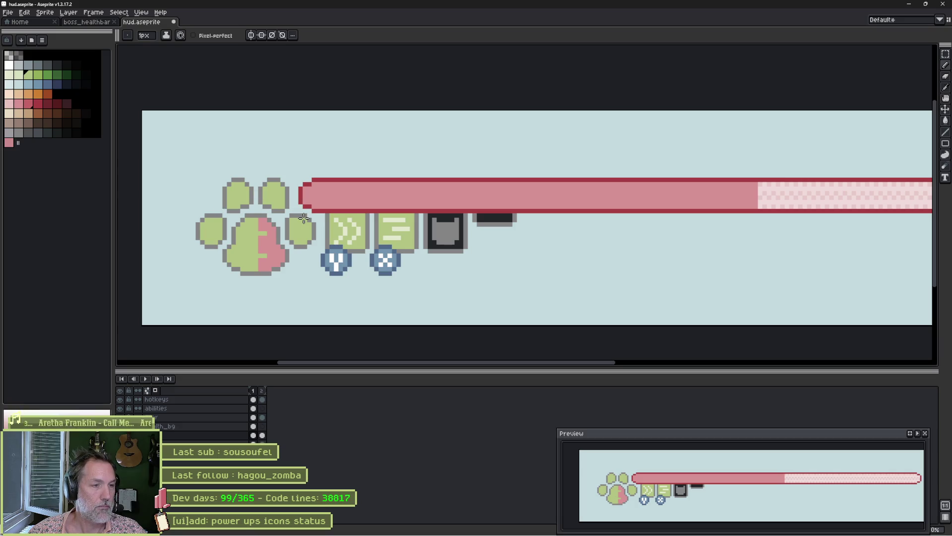
{"action": "scroll", "coordinate": [248, 240], "scroll_direction": "up", "scroll_amount": 1}
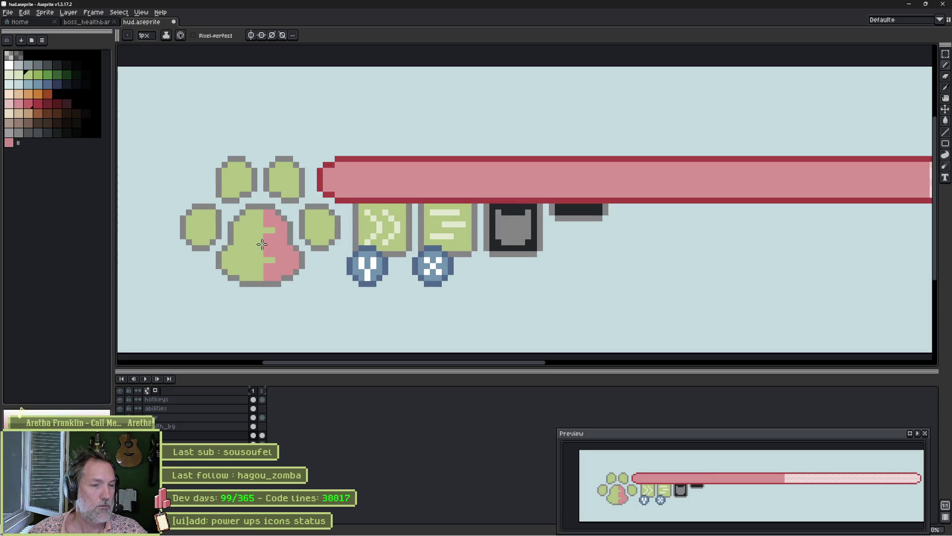
{"action": "left_click_drag", "start_coordinate": [249, 250], "coordinate": [242, 210]}
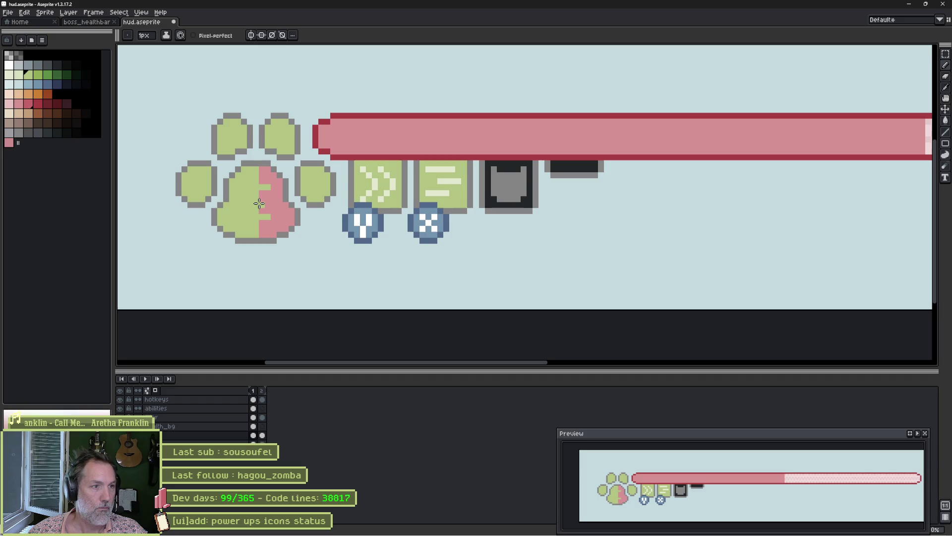
Try pink pixels and diagonal lines across the pad, undoing the stray ones.
{"action": "left_click", "coordinate": [266, 169], "text": "alt"}
{"action": "scroll", "coordinate": [267, 169], "scroll_direction": "up", "scroll_amount": 2}
{"action": "left_click", "coordinate": [243, 148]}
{"action": "key", "text": "ctrl+z"}
{"action": "left_click", "coordinate": [237, 148]}
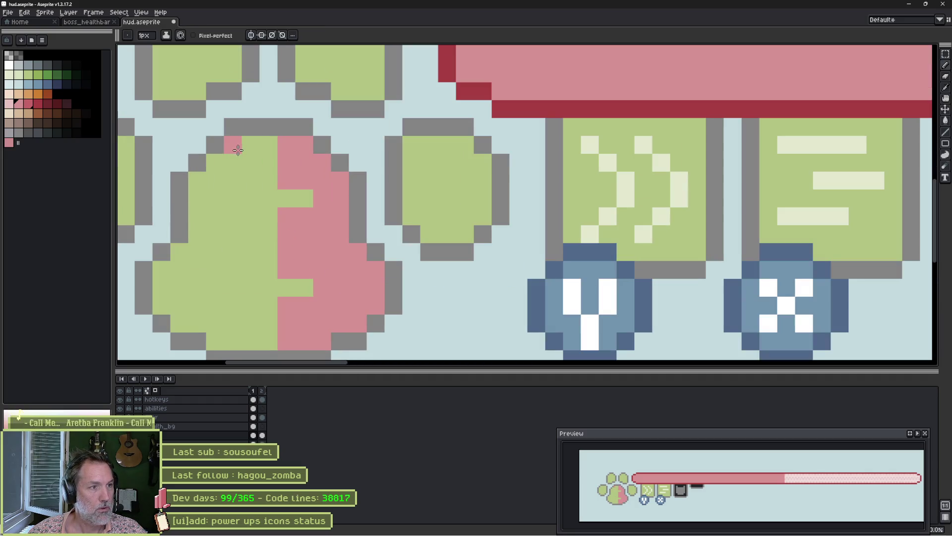
{"action": "left_click", "coordinate": [284, 235], "text": "shift"}
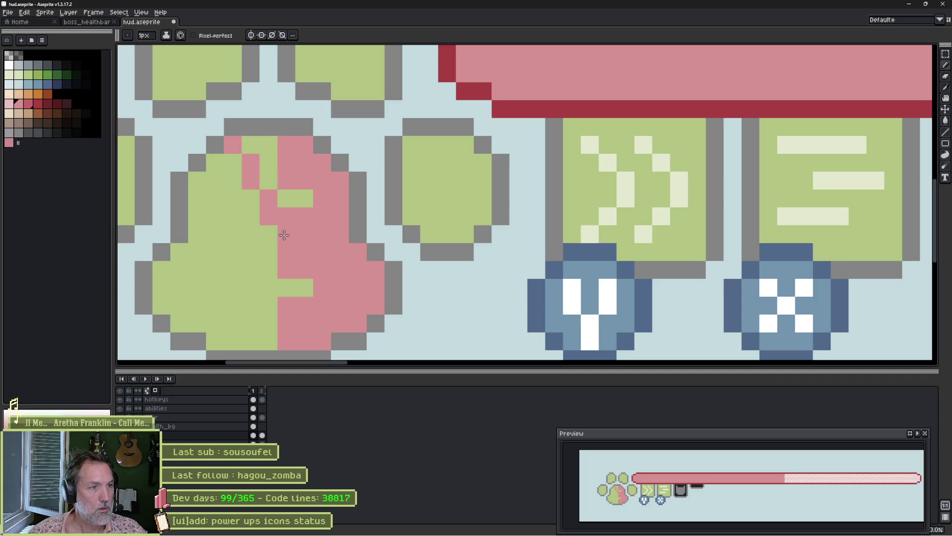
{"action": "left_click", "coordinate": [238, 344]}
{"action": "key", "text": "ctrl+z"}
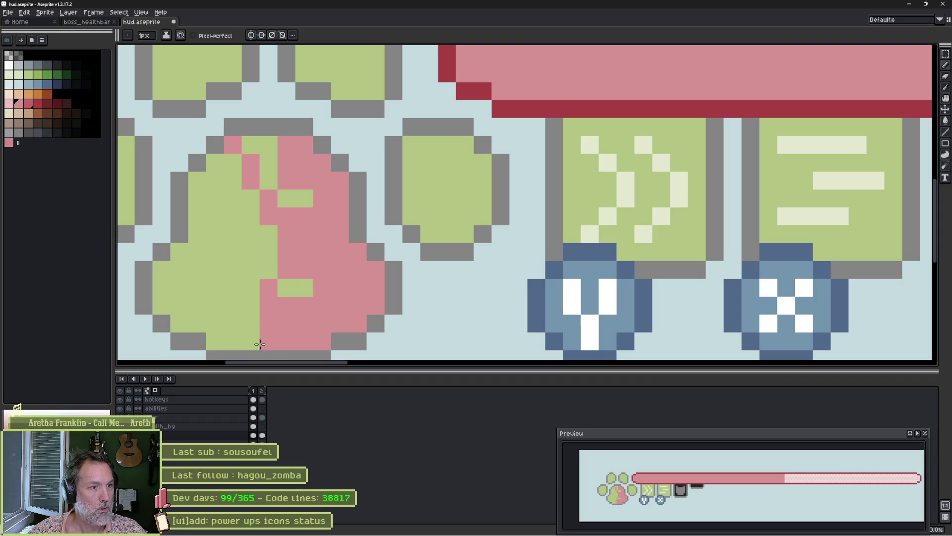
{"action": "left_click", "coordinate": [255, 344], "text": "shift"}
{"action": "key", "text": "ctrl+z"}
Fill the pad's pink areas back to green.
{"action": "left_click", "coordinate": [249, 329], "text": "alt"}
{"action": "key", "text": "g"}
{"action": "left_click", "coordinate": [313, 241]}
{"action": "left_click", "coordinate": [255, 185]}
{"action": "left_click", "coordinate": [238, 149]}
Draw a pink chevron line from the pad's centre up-left and down-left, undoing a trial pink fill.
{"action": "key", "text": "b"}
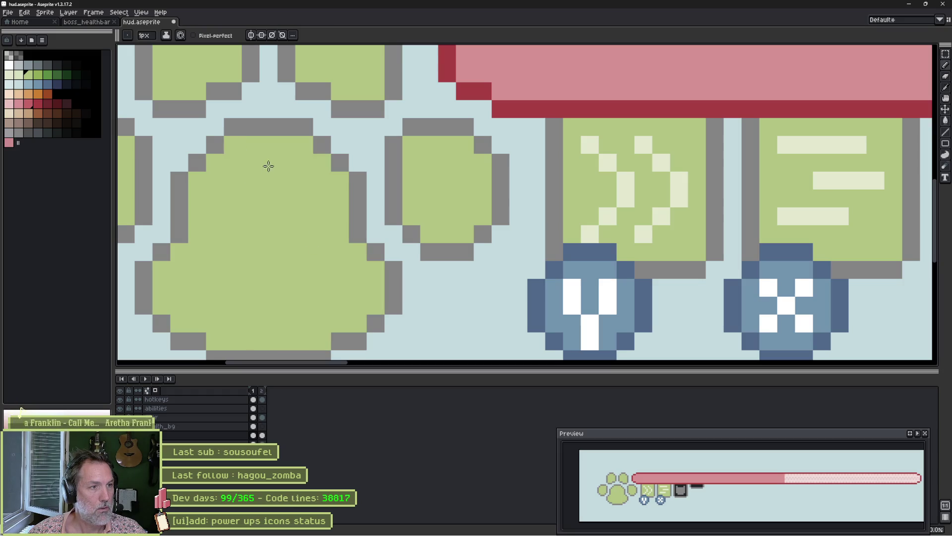
{"action": "left_click", "coordinate": [504, 112], "text": "alt"}
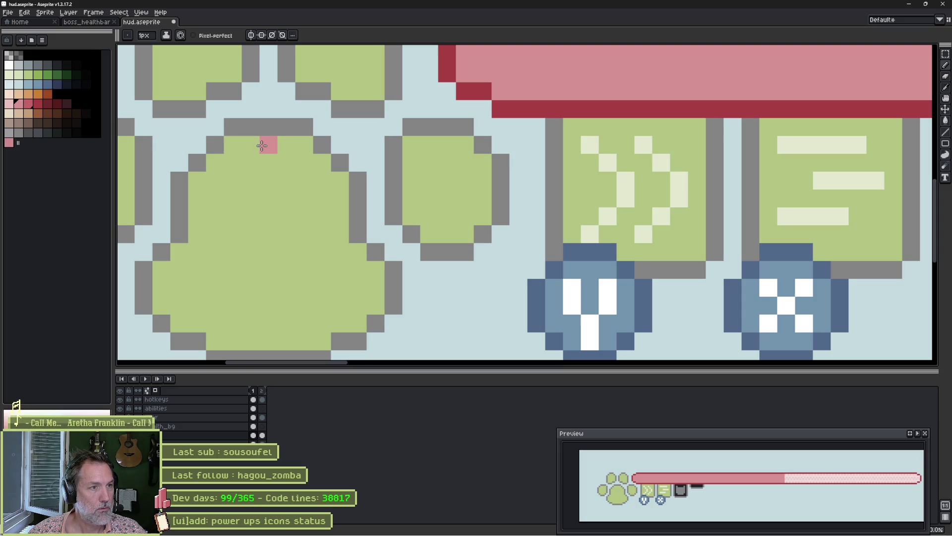
{"action": "left_click", "coordinate": [310, 247]}
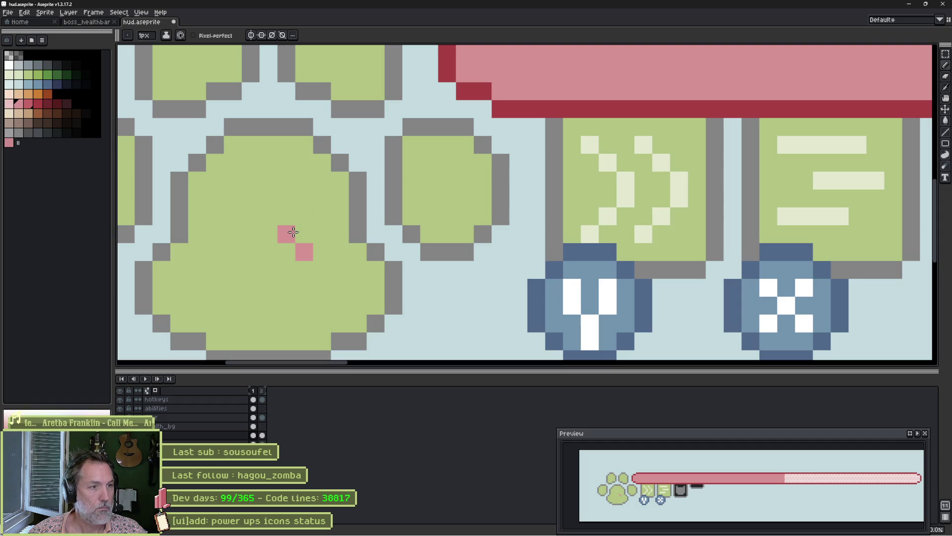
{"action": "left_click", "coordinate": [236, 175], "text": "shift"}
{"action": "left_click", "coordinate": [215, 163]}
{"action": "left_click_drag", "start_coordinate": [287, 269], "coordinate": [215, 342]}
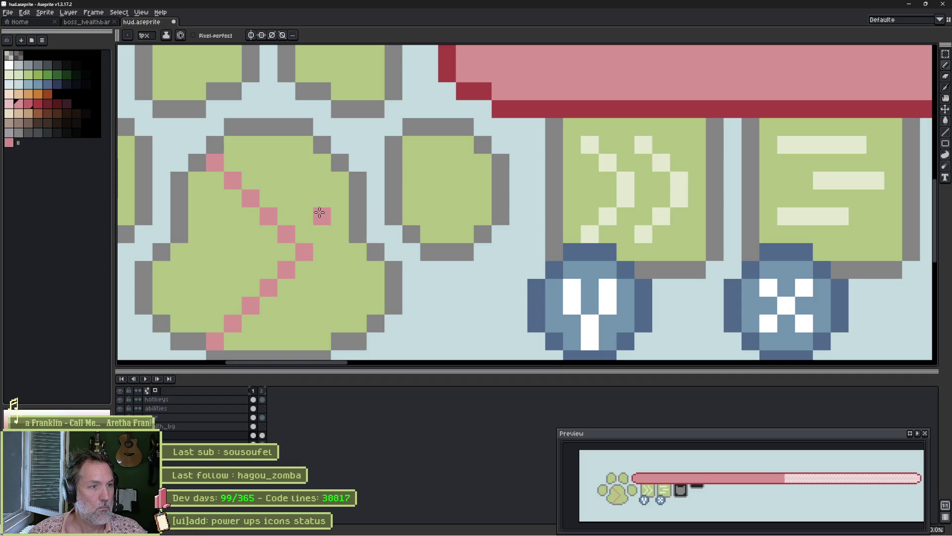
{"action": "key", "text": "g"}
{"action": "left_click", "coordinate": [312, 194]}
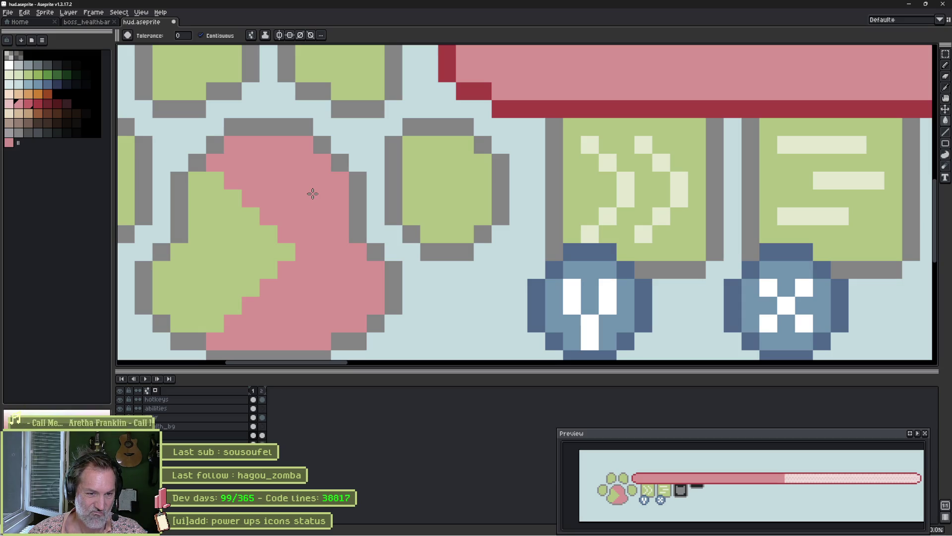
{"action": "key", "text": "ctrl+z"}
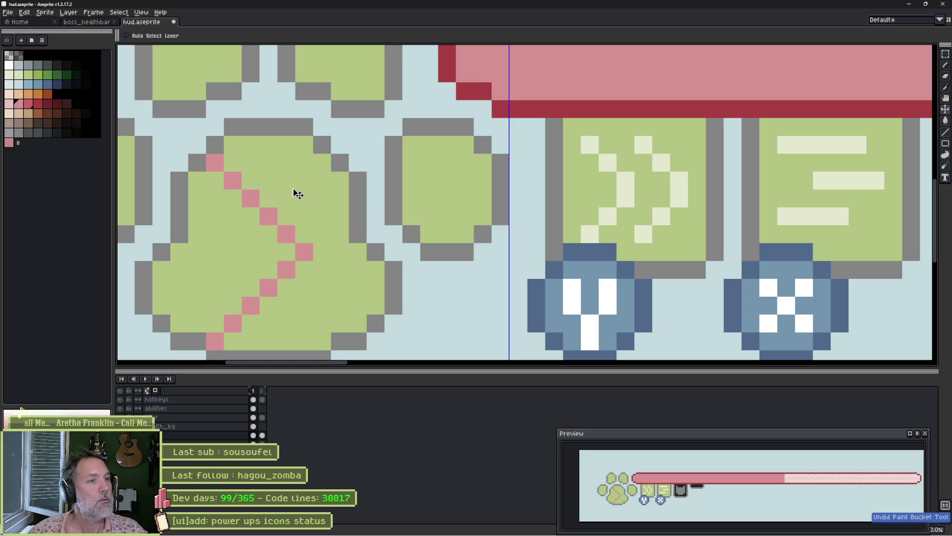
Replace the pink lines with a vertical pink line down the pad's middle, then fill the right half pink.
{"action": "key", "text": "ctrl+z"}
{"action": "key", "text": "ctrl+z"}
{"action": "key", "text": "ctrl+z"}
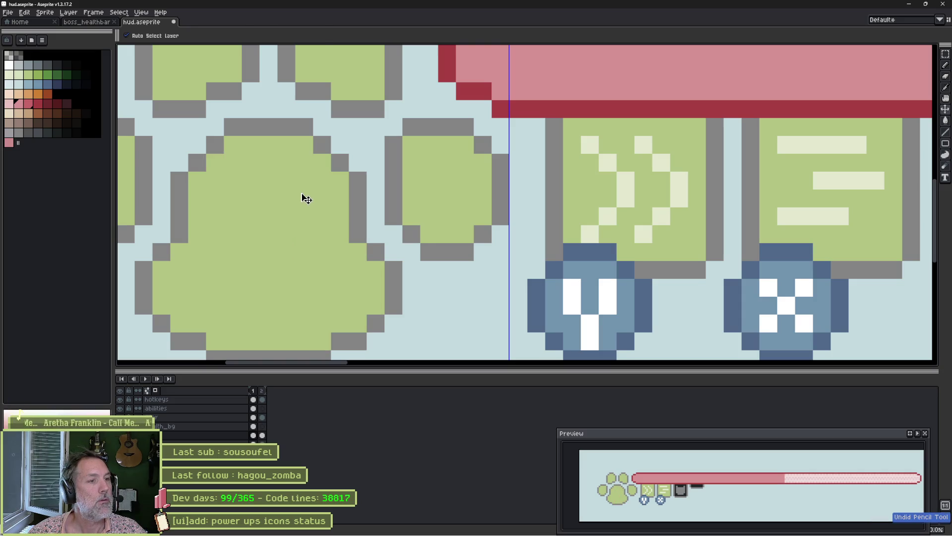
{"action": "key", "text": "g"}
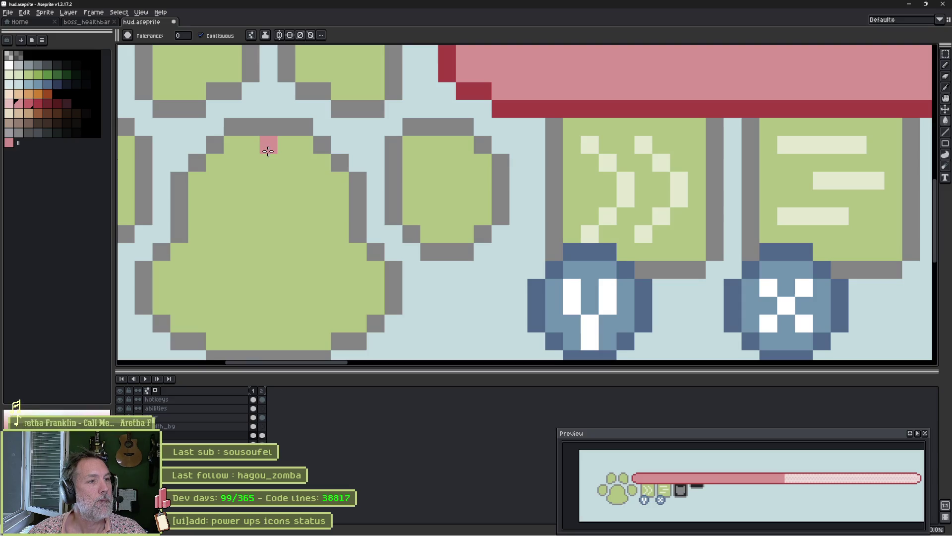
{"action": "left_click", "coordinate": [271, 151]}
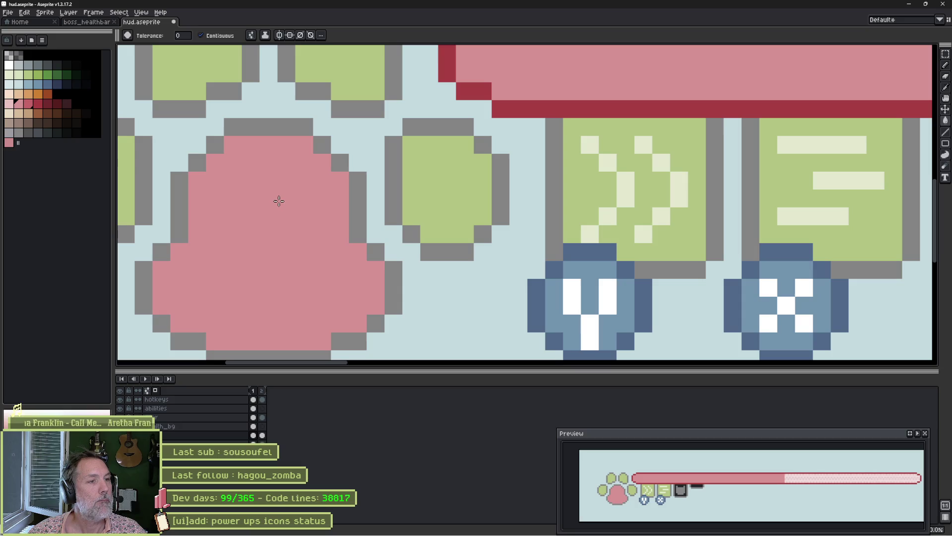
{"action": "key", "text": "b"}
{"action": "key", "text": "ctrl+z"}
{"action": "left_click", "coordinate": [268, 144]}
{"action": "left_click", "coordinate": [270, 341], "text": "shift"}
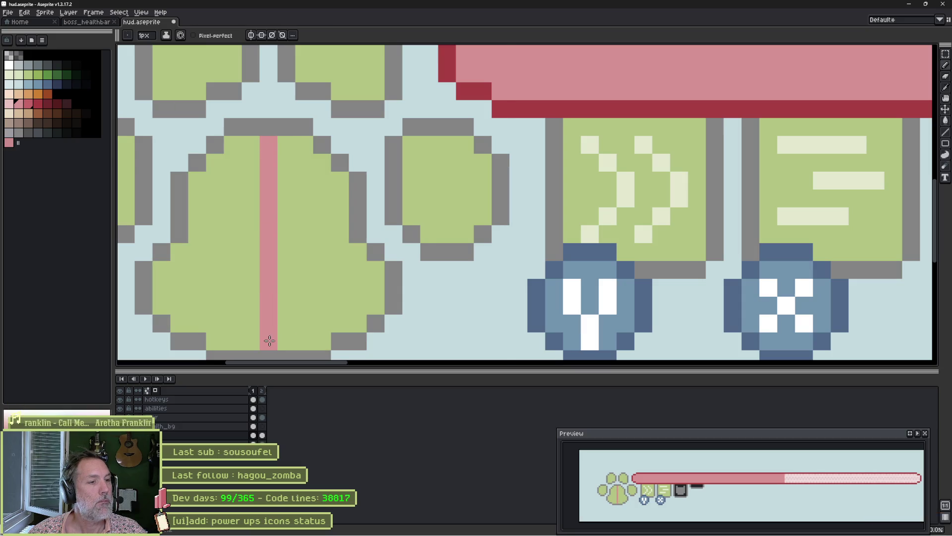
{"action": "key", "text": "g"}
{"action": "left_click", "coordinate": [310, 233]}
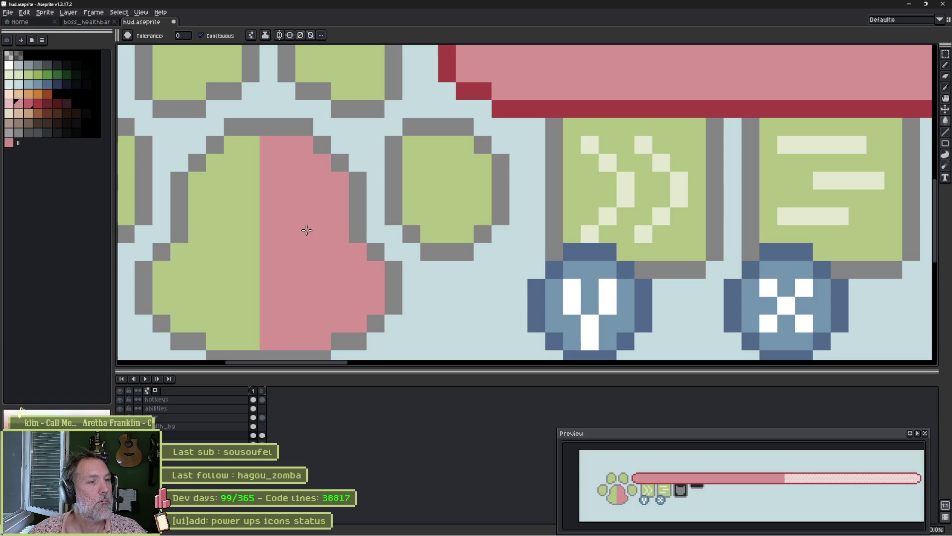
Pencil a green arrow pointing right across the pink half of the pad.
{"action": "key", "text": "b"}
{"action": "left_click", "coordinate": [251, 247], "text": "alt"}
{"action": "left_click_drag", "start_coordinate": [260, 251], "coordinate": [296, 247]}
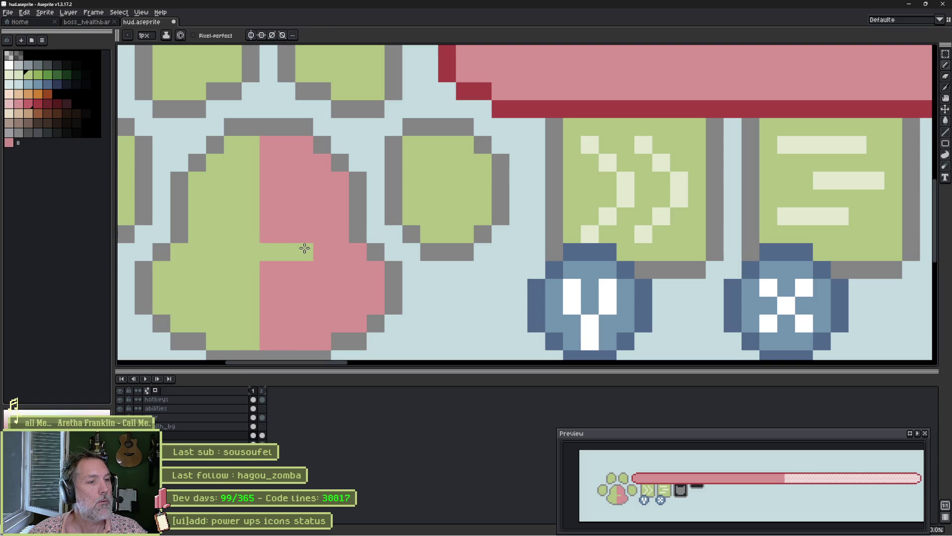
{"action": "left_click", "coordinate": [288, 215]}
{"action": "left_click", "coordinate": [307, 230]}
{"action": "left_click", "coordinate": [317, 248]}
{"action": "left_click", "coordinate": [304, 269]}
{"action": "left_click", "coordinate": [288, 287]}
Touch up the arrow tip, undoing stray green pixels, and save hud.aseprite.
{"action": "left_click", "coordinate": [403, 268]}
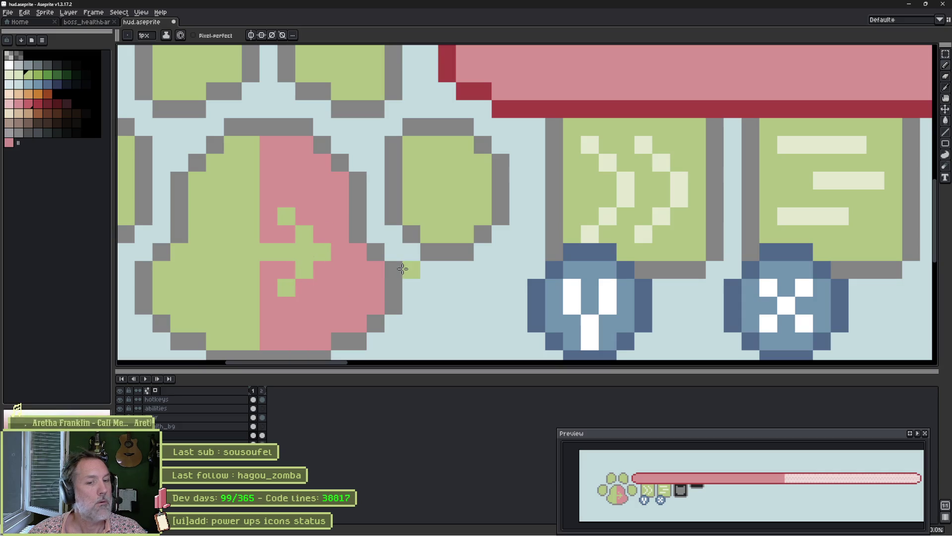
{"action": "key", "text": "ctrl+z"}
{"action": "left_click", "coordinate": [395, 269]}
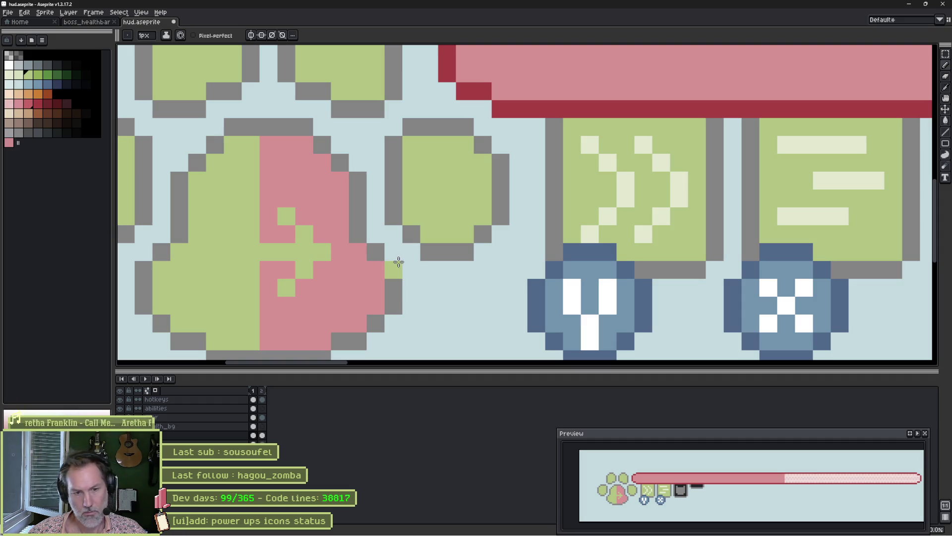
{"action": "key", "text": "ctrl+z"}
{"action": "left_click", "coordinate": [398, 259]}
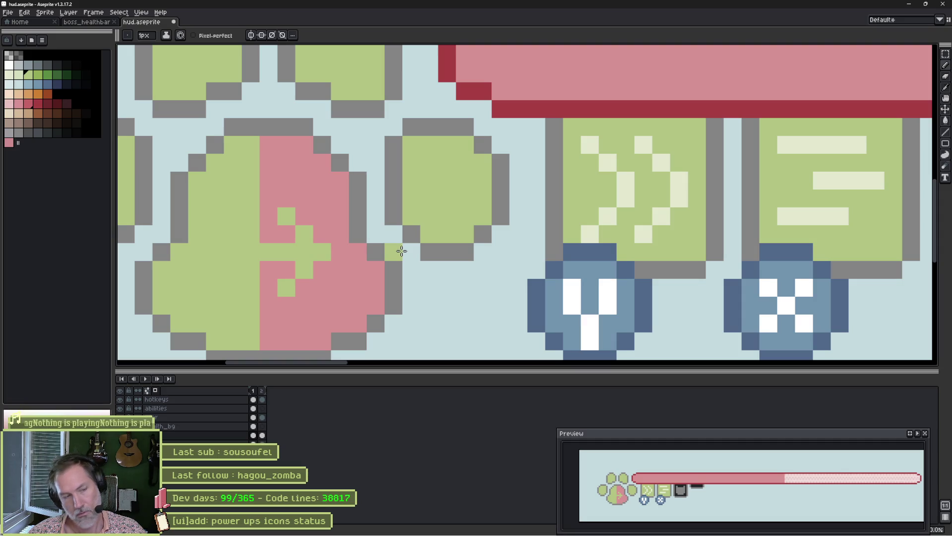
{"action": "left_click", "coordinate": [341, 252]}
{"action": "left_click", "coordinate": [323, 270]}
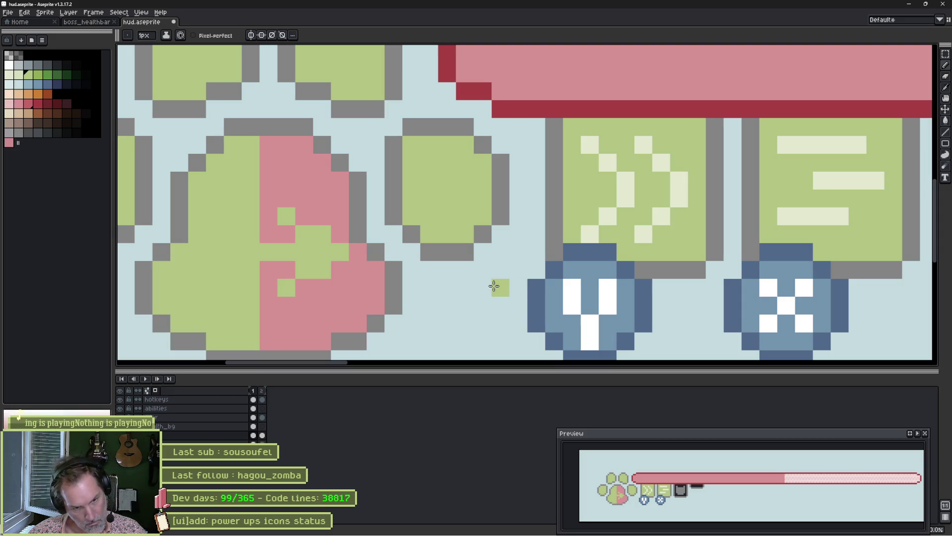
{"action": "key", "text": "ctrl+z"}
{"action": "key", "text": "ctrl+z"}
{"action": "key", "text": "ctrl+z"}
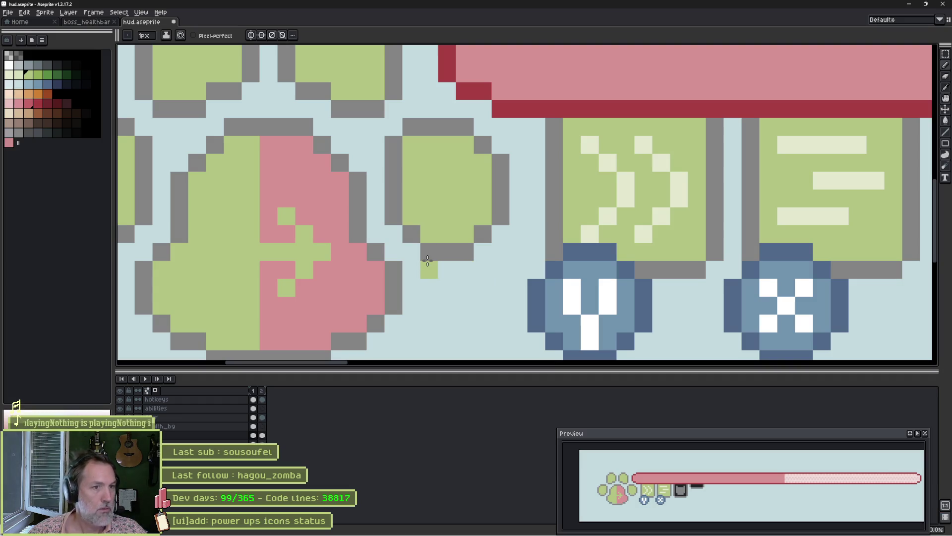
{"action": "scroll", "coordinate": [462, 254], "scroll_direction": "down", "scroll_amount": 3}
{"action": "key", "text": "ctrl+s"}
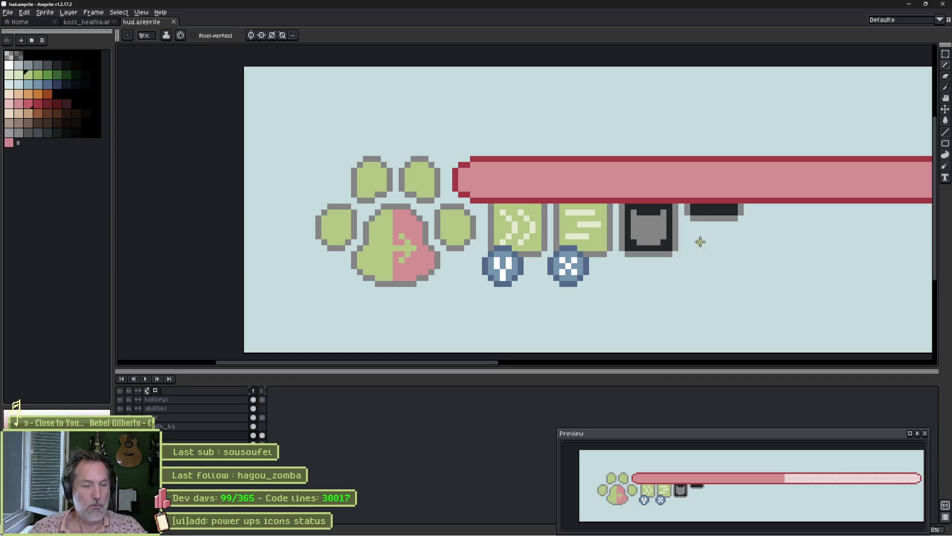
In Godot's player_health_ui scene, reimport the hud sprite from hud.aseprite.
{"action": "mouse_move", "coordinate": [536, 533]}
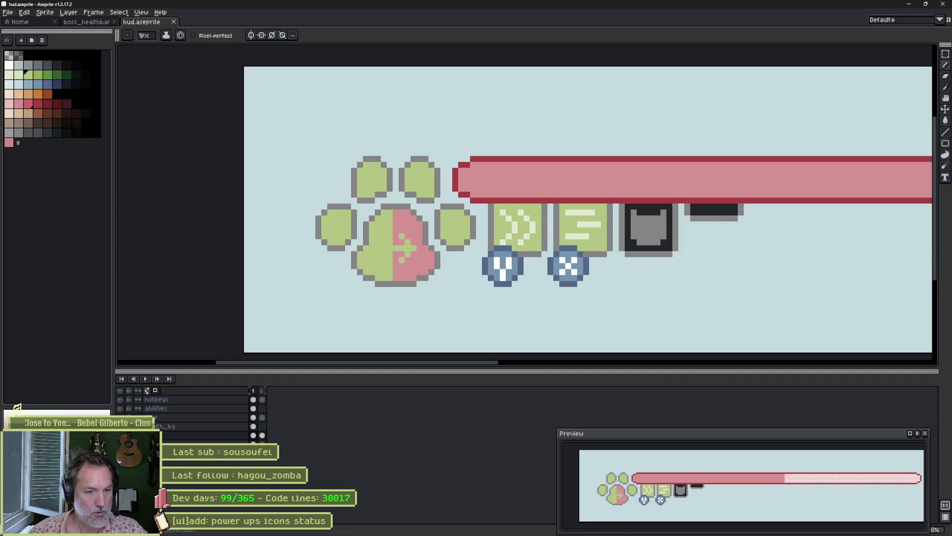
{"action": "left_click", "coordinate": [574, 528]}
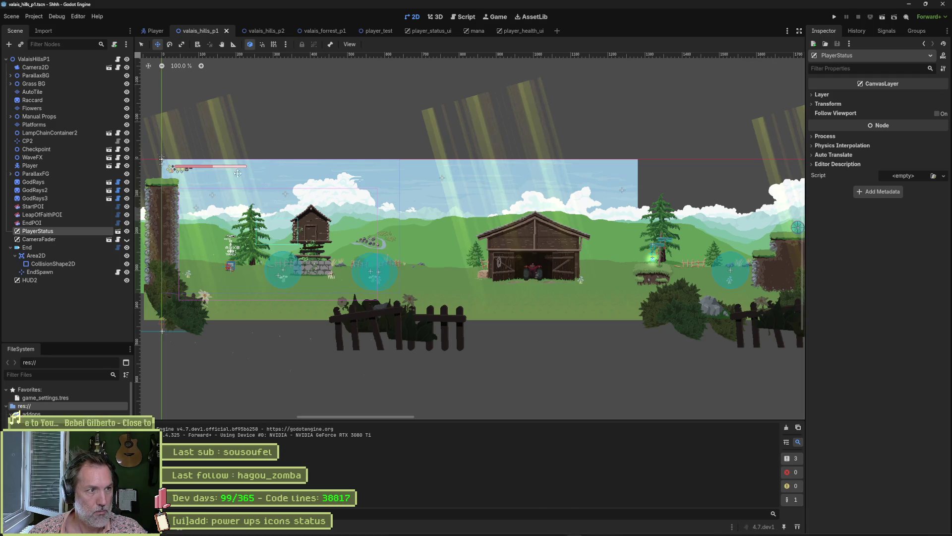
{"action": "scroll", "coordinate": [268, 213], "scroll_direction": "left", "scroll_amount": 3}
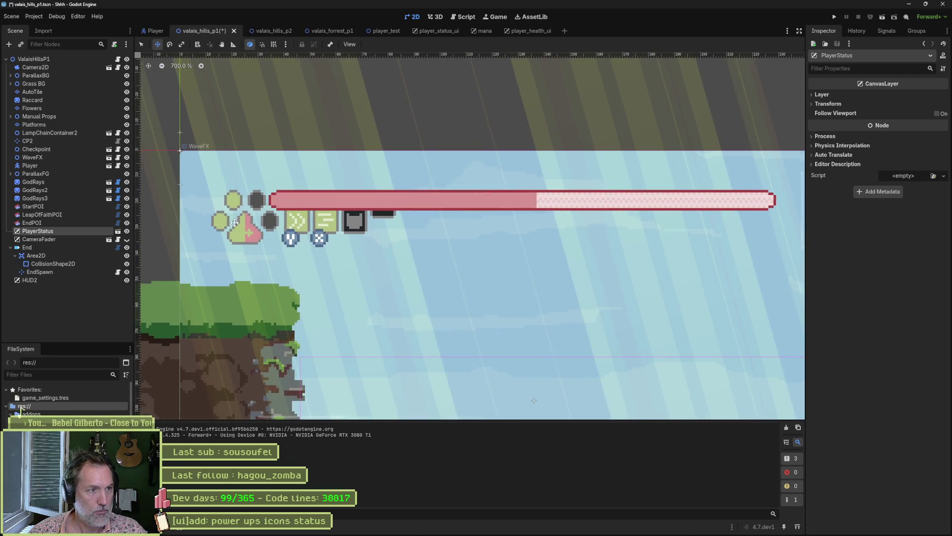
{"action": "left_click", "coordinate": [529, 31]}
{"action": "scroll", "coordinate": [440, 212], "scroll_direction": "up", "scroll_amount": 5}
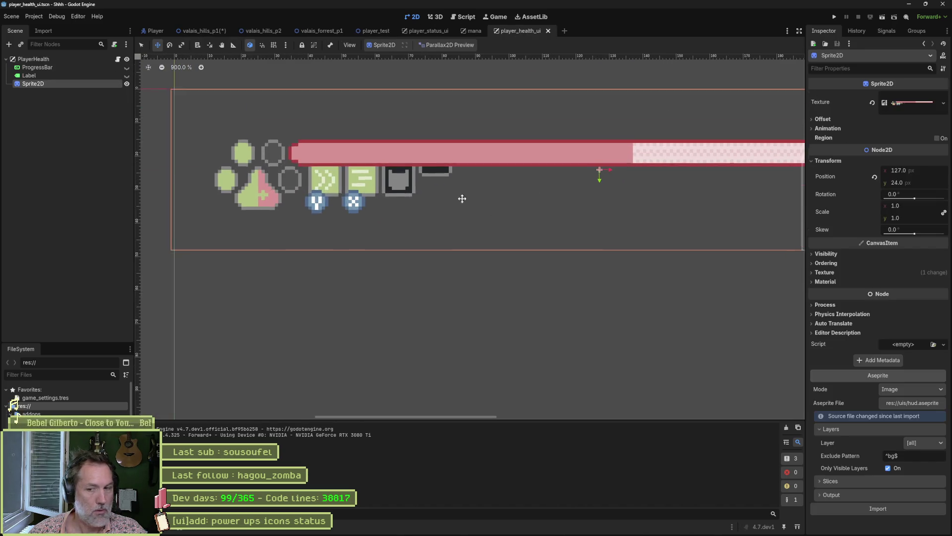
{"action": "left_click", "coordinate": [877, 508]}
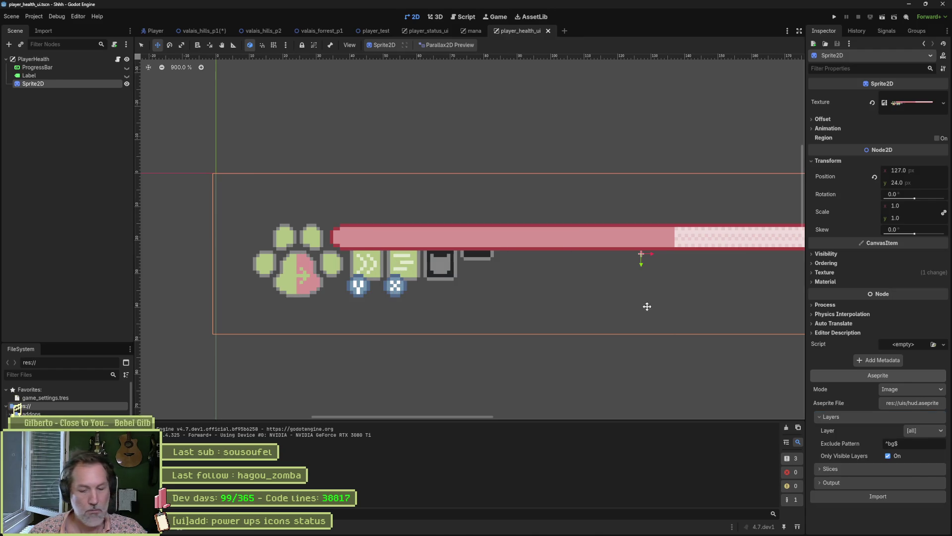
Run the valais_hills_p1 scene with F6 and expand the game view.
{"action": "left_click", "coordinate": [199, 30]}
{"action": "key", "text": "F6"}
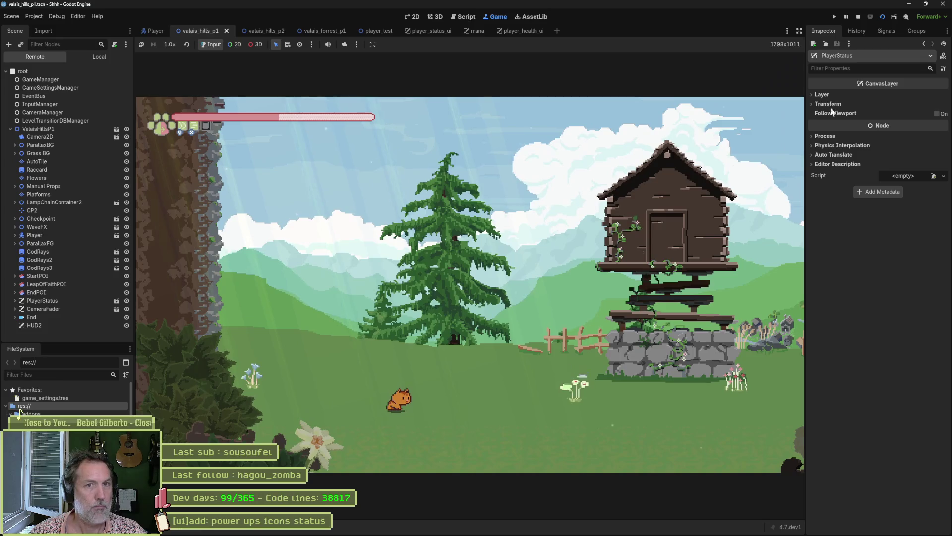
{"action": "left_click", "coordinate": [800, 30]}
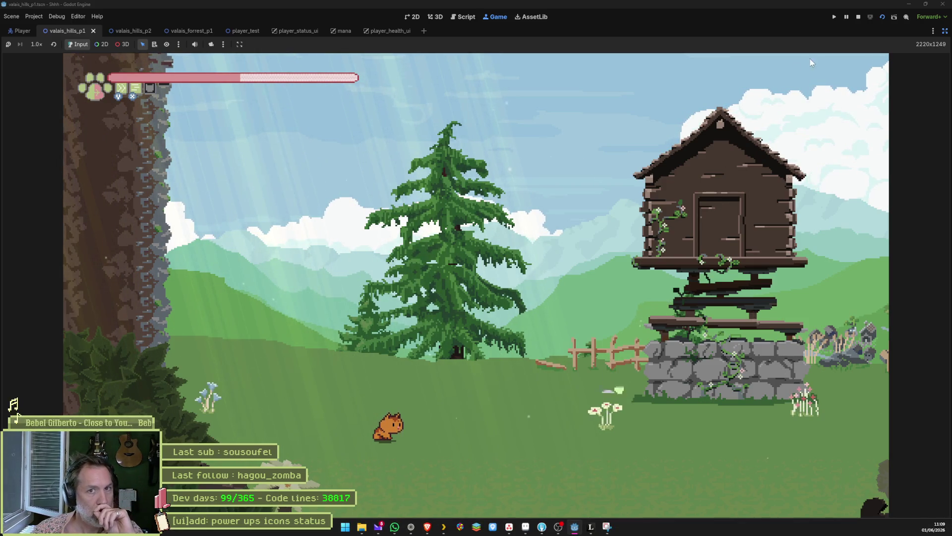
Stop the test game with F8 and return to hud.aseprite's second frame in Aseprite.
{"action": "key", "text": "F8"}
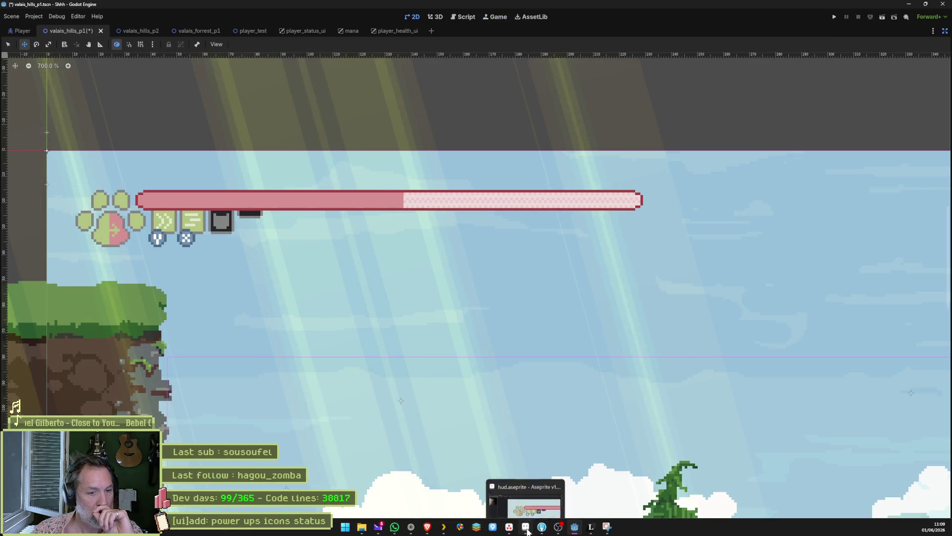
{"action": "left_click", "coordinate": [571, 531]}
{"action": "left_click", "coordinate": [263, 436]}
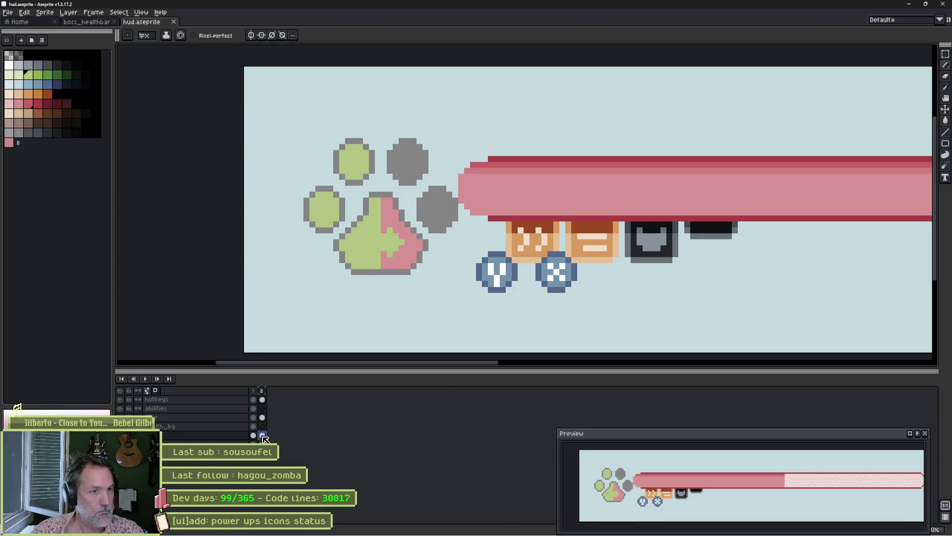
Bucket-fill the left half of the paw pad orange in frame 2.
{"action": "left_click", "coordinate": [255, 391]}
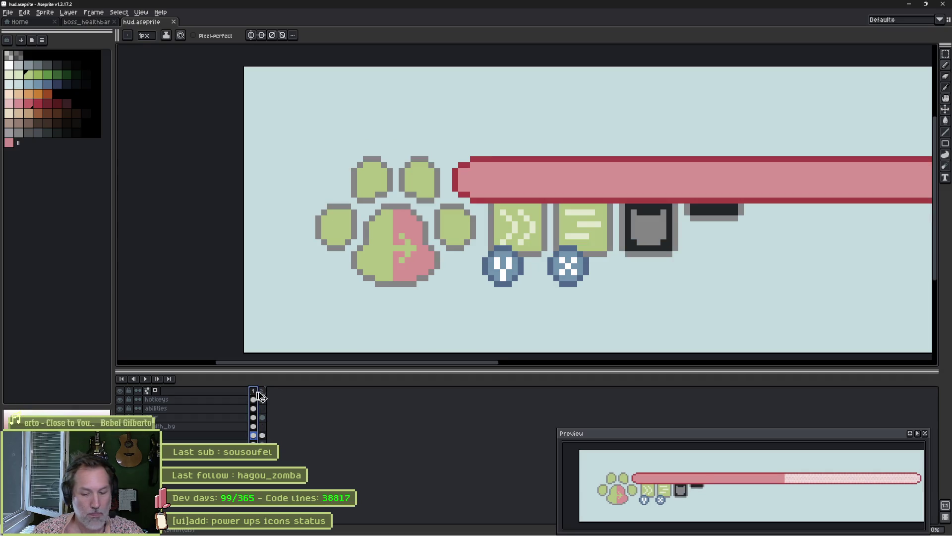
{"action": "left_click", "coordinate": [262, 435]}
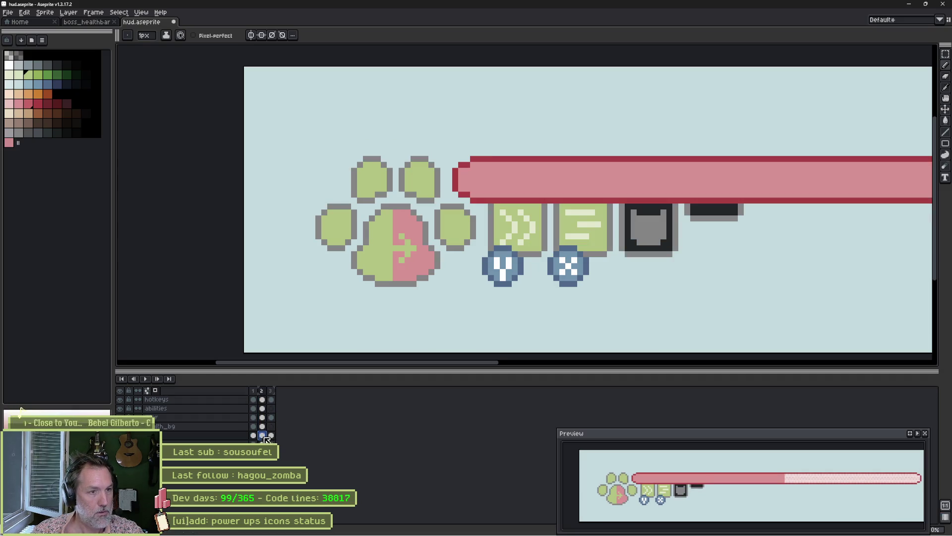
{"action": "scroll", "coordinate": [353, 267], "scroll_direction": "up", "scroll_amount": 2}
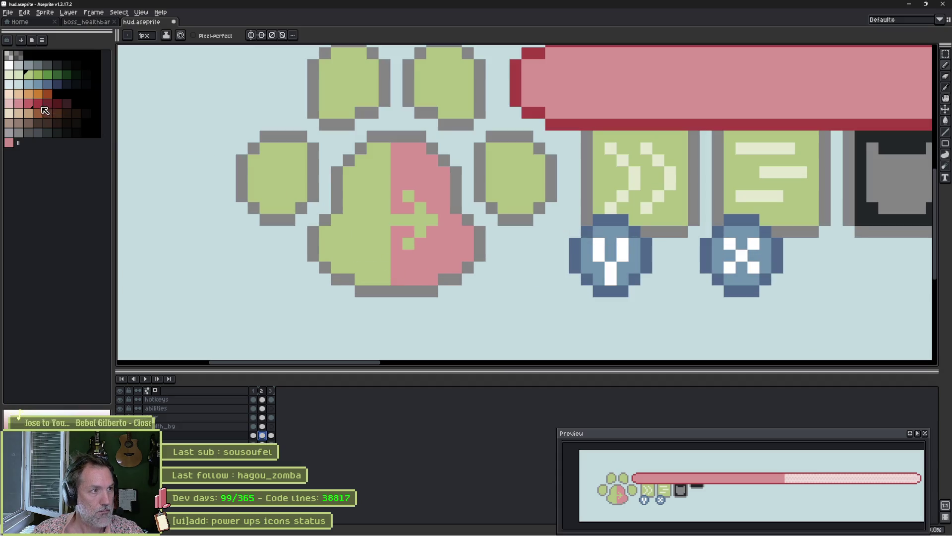
{"action": "left_click", "coordinate": [28, 94]}
{"action": "key", "text": "g"}
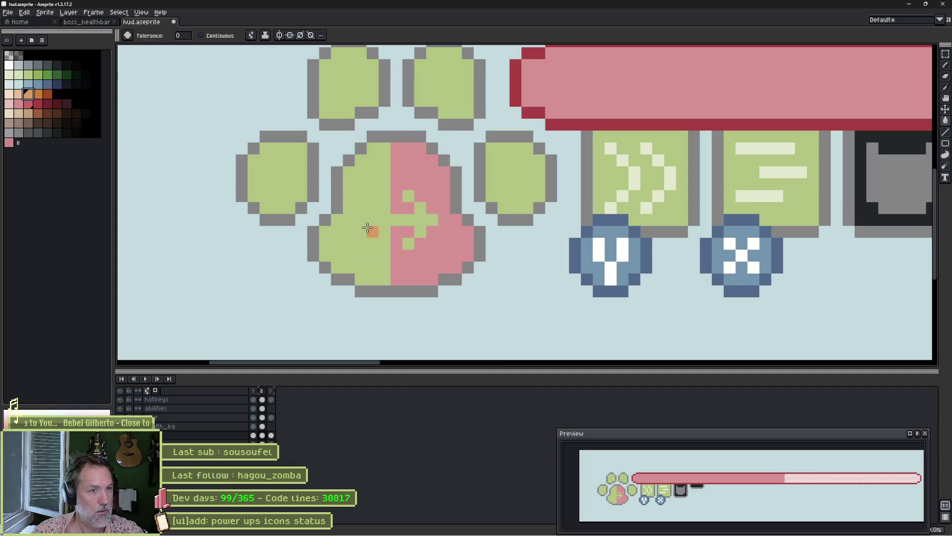
{"action": "left_click", "coordinate": [367, 228]}
{"action": "left_click", "coordinate": [409, 243]}
Flip the pad colours: right half green, left half pink sampled from the health bar.
{"action": "key", "text": "b"}
{"action": "left_click", "coordinate": [515, 174], "text": "alt"}
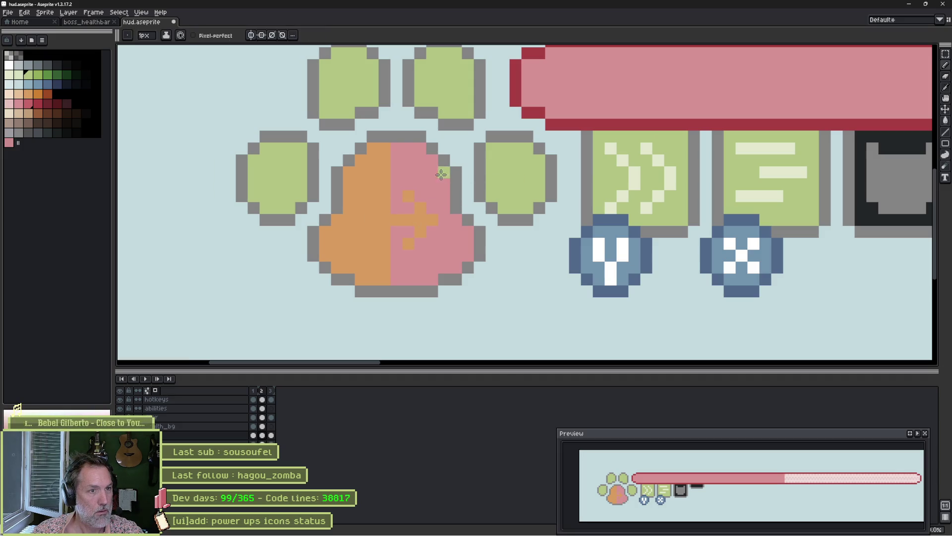
{"action": "key", "text": "g"}
{"action": "left_click", "coordinate": [415, 171]}
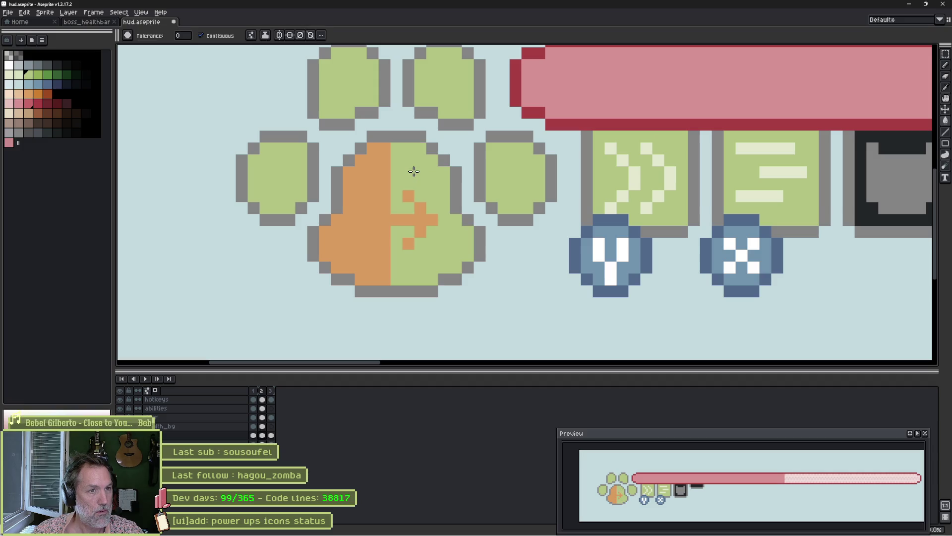
{"action": "key", "text": "i"}
{"action": "left_click", "coordinate": [580, 91]}
{"action": "key", "text": "g"}
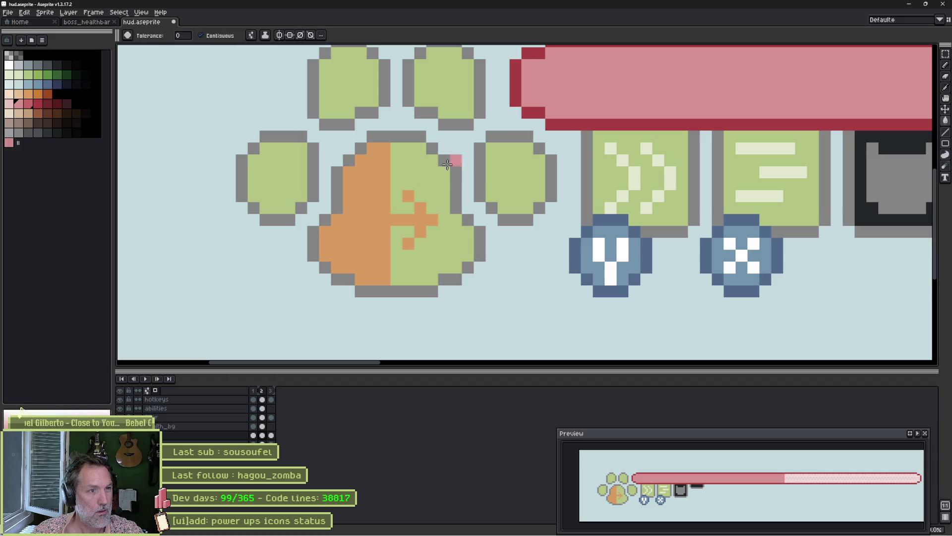
{"action": "left_click", "coordinate": [409, 204]}
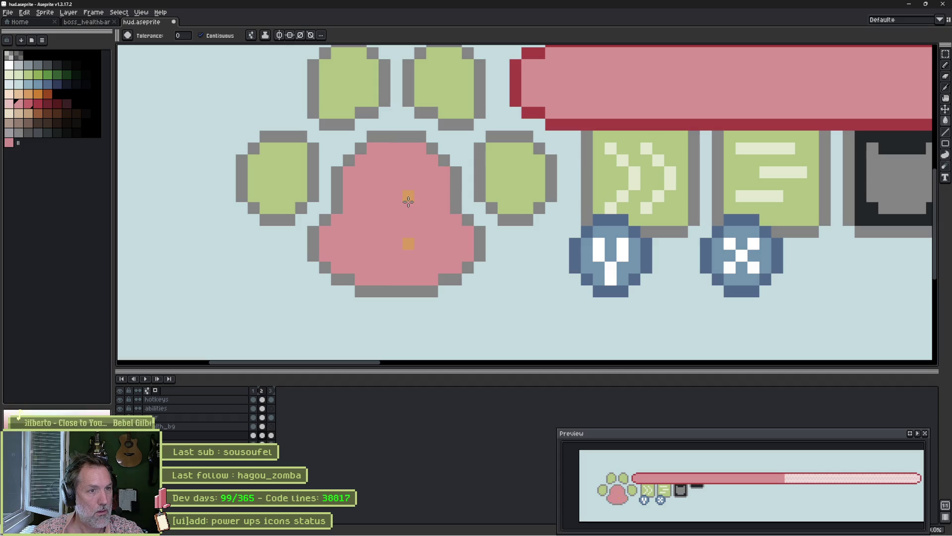
{"action": "key", "text": "ctrl+z"}
{"action": "left_click", "coordinate": [408, 197]}
Preview the paw animation, then add a new frame after frame 2.
{"action": "key", "text": "Return"}
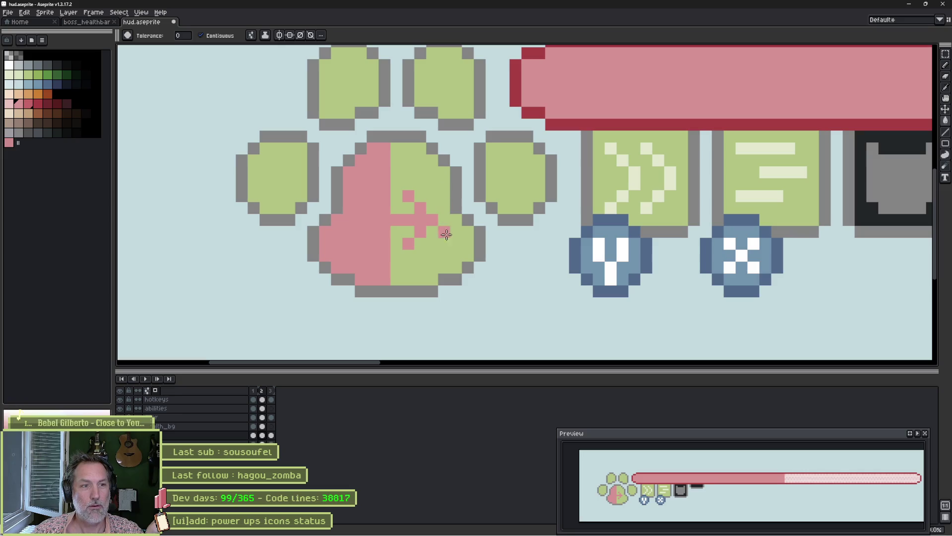
{"action": "key", "text": "period"}
{"action": "key", "text": "period"}
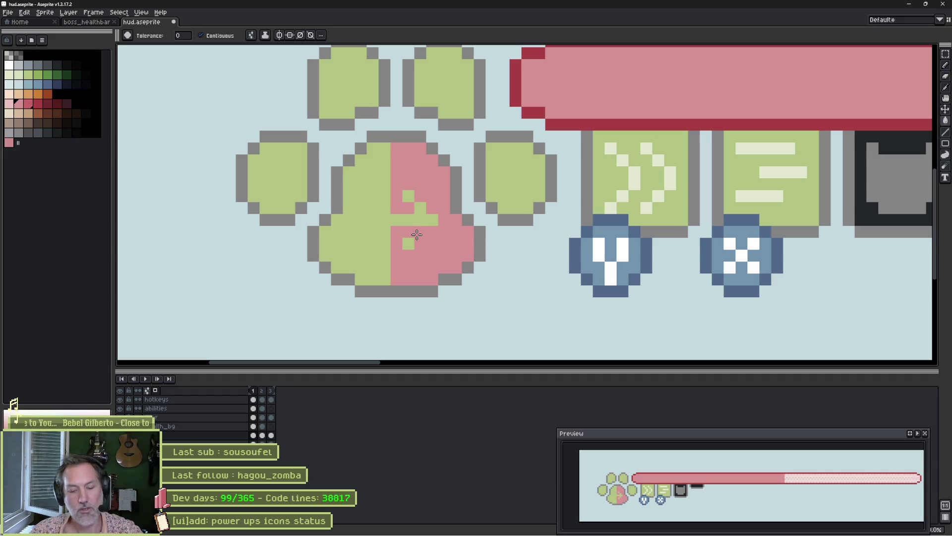
{"action": "key", "text": "b"}
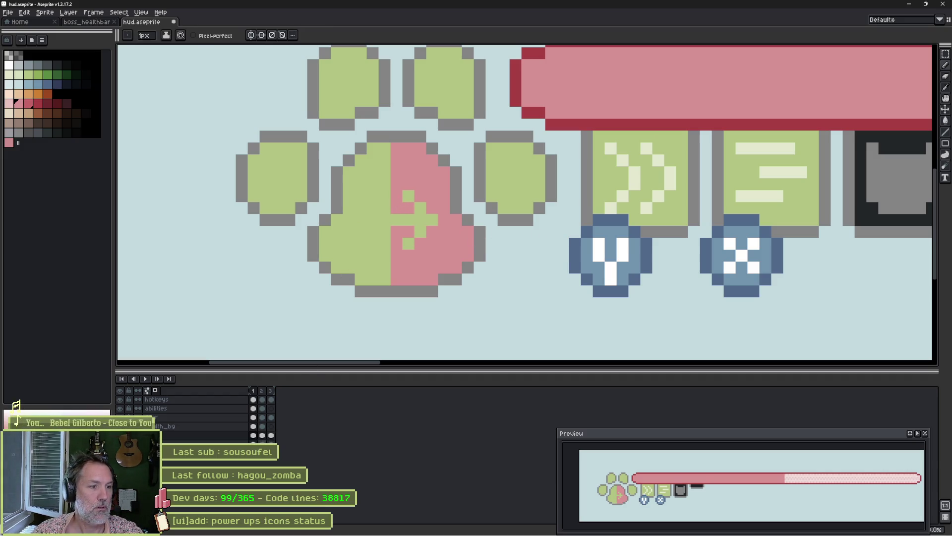
{"action": "left_click", "coordinate": [262, 436]}
{"action": "key", "text": "alt+n"}
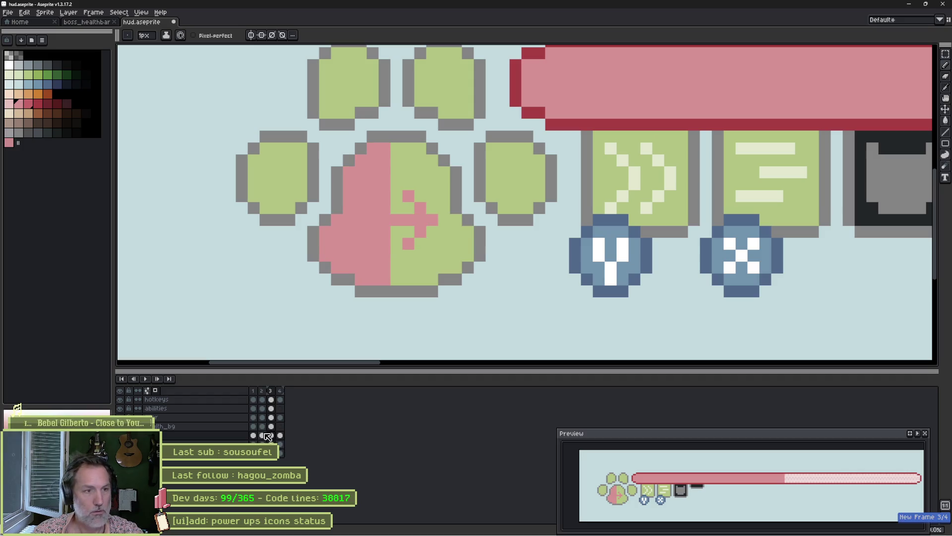
In frame 3, bucket-fill the pad's pink half, arrow and leftover pixel green.
{"action": "key", "text": "g"}
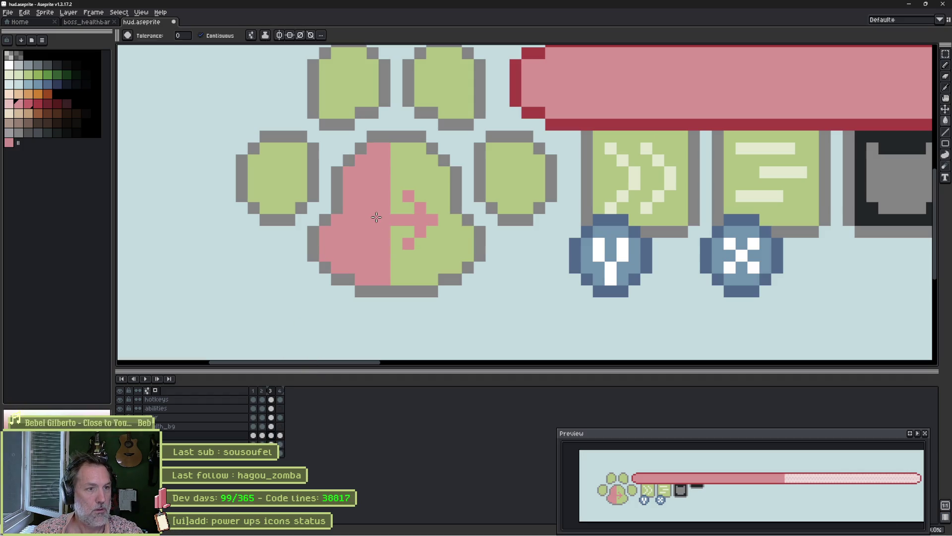
{"action": "left_click", "coordinate": [376, 216]}
{"action": "key", "text": "ctrl+z"}
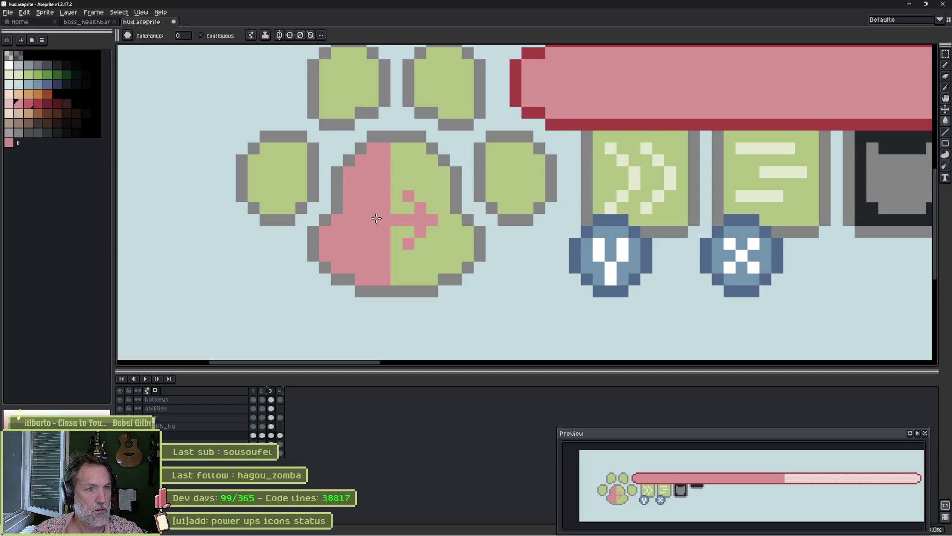
{"action": "key", "text": "b"}
{"action": "left_click", "coordinate": [409, 254]}
{"action": "key", "text": "ctrl+z"}
{"action": "key", "text": "g"}
{"action": "left_click", "coordinate": [372, 215]}
{"action": "left_click", "coordinate": [404, 200]}
{"action": "left_click", "coordinate": [408, 243]}
{"action": "scroll", "coordinate": [424, 216], "scroll_direction": "down", "scroll_amount": 2}
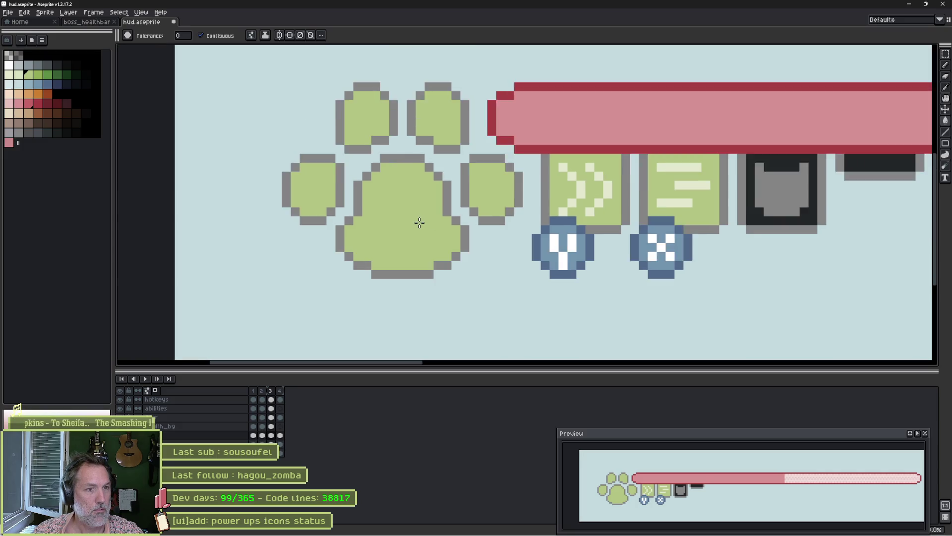
Pencil a pale cream vertical line down the centre of the green pad.
{"action": "scroll", "coordinate": [496, 265], "scroll_direction": "up", "scroll_amount": 1}
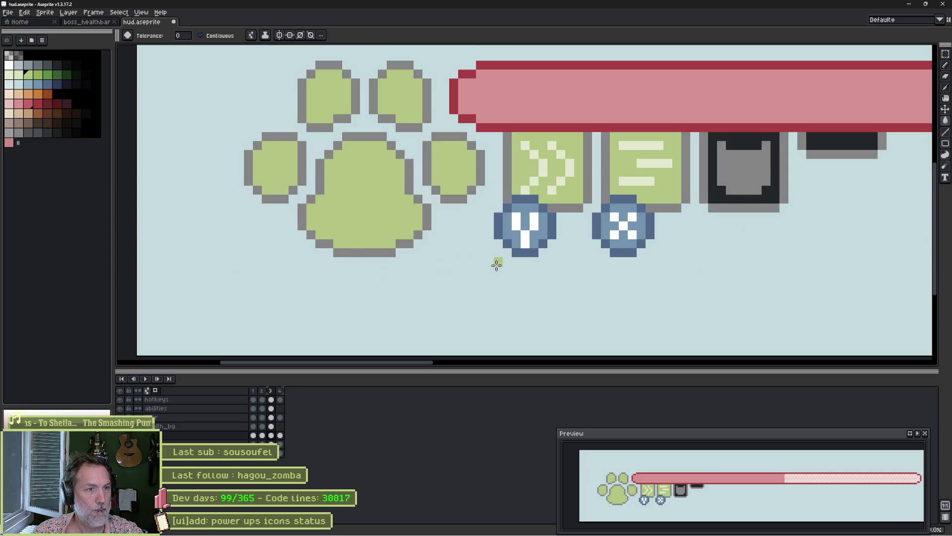
{"action": "left_click", "coordinate": [9, 75]}
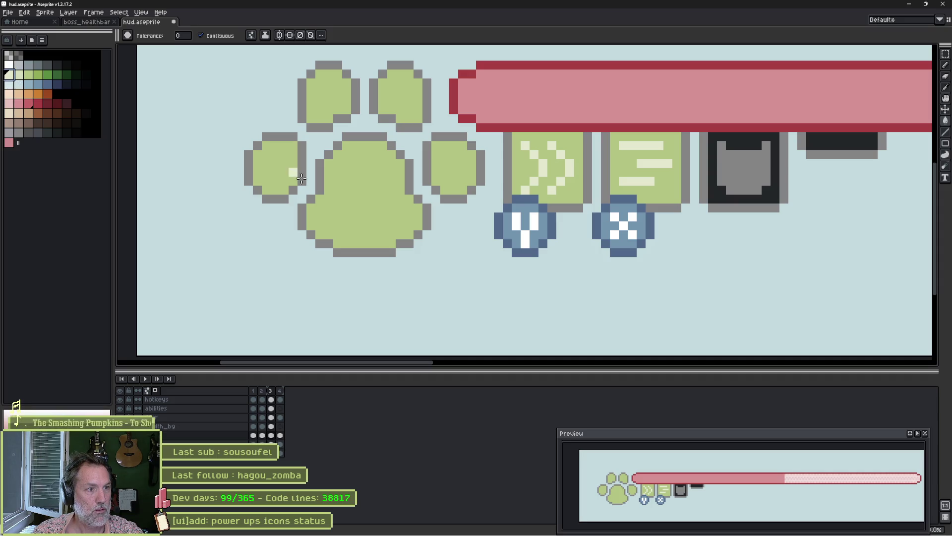
{"action": "key", "text": "b"}
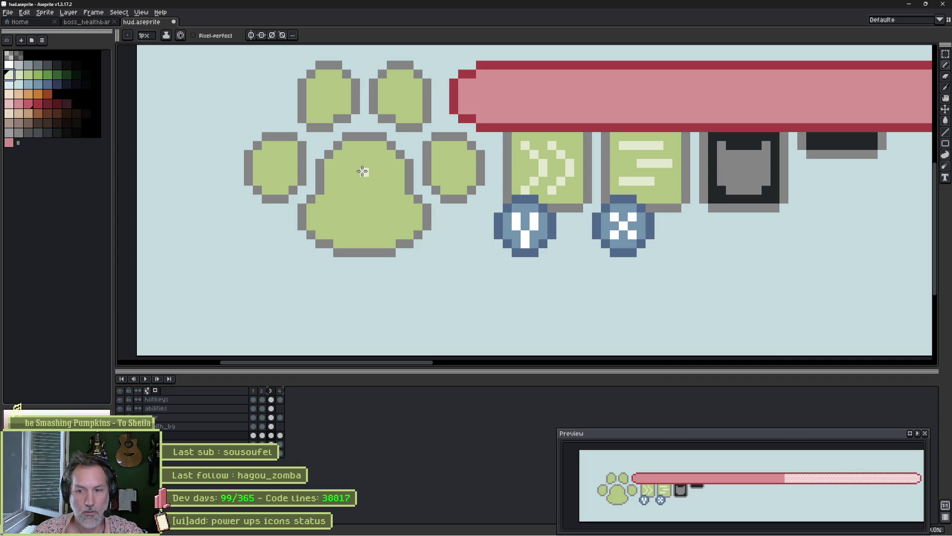
{"action": "mouse_move", "coordinate": [363, 170]}
{"action": "left_mouse_down"}
{"action": "mouse_move", "coordinate": [363, 226]}
{"action": "mouse_move", "coordinate": [395, 199]}
{"action": "left_mouse_up"}
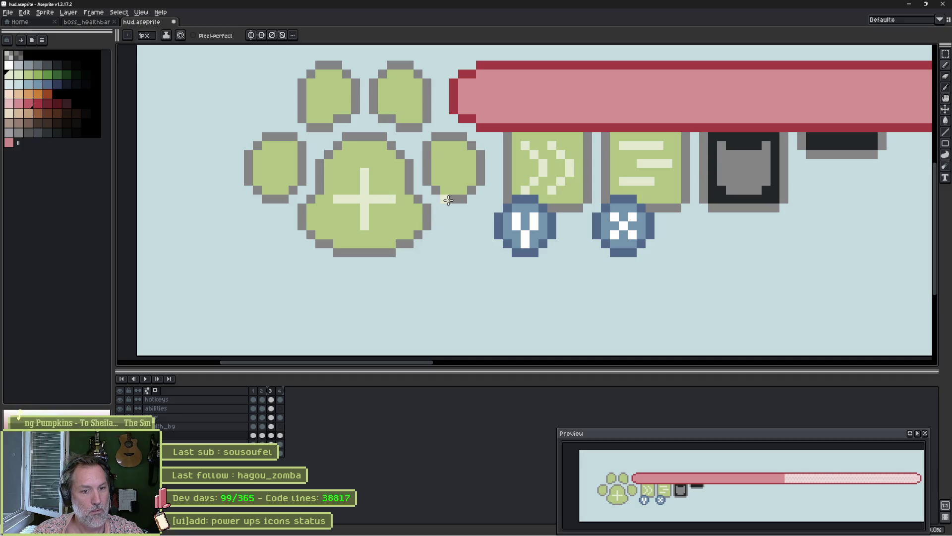
{"action": "scroll", "coordinate": [364, 198], "scroll_direction": "up", "scroll_amount": 2}
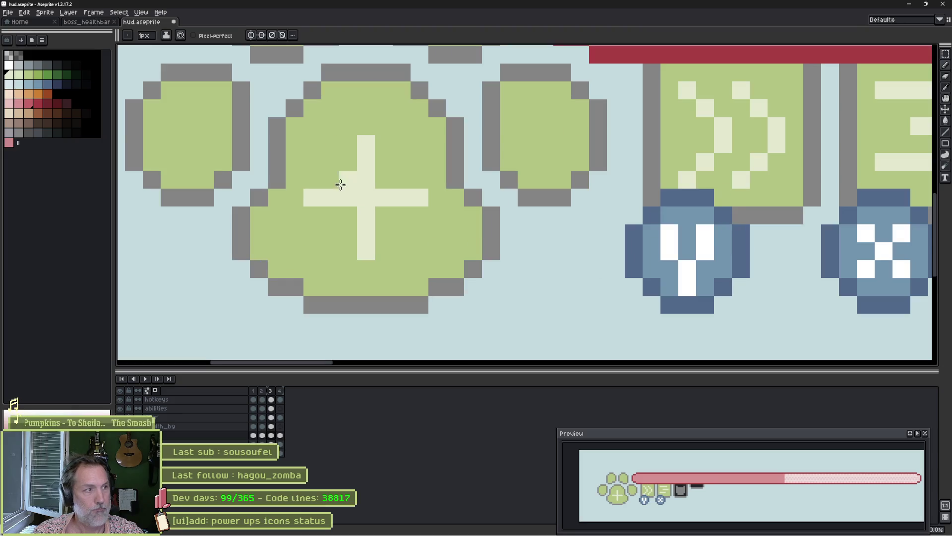
{"action": "left_click", "coordinate": [28, 74]}
{"action": "left_click", "coordinate": [311, 198]}
{"action": "key", "text": "ctrl+z"}
Add the cream horizontal arm to complete the plus, undoing trial thickening pixels.
{"action": "left_click", "coordinate": [18, 74]}
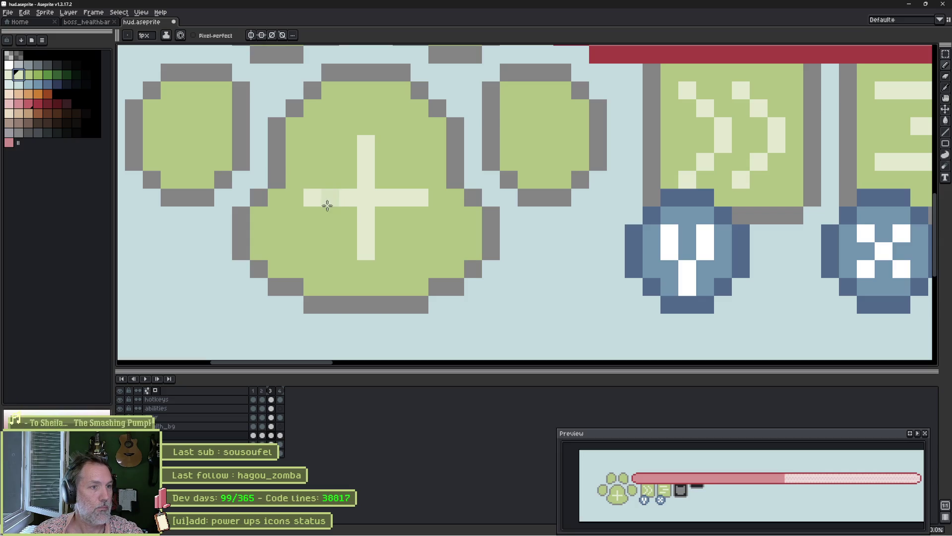
{"action": "left_click_drag", "start_coordinate": [317, 211], "coordinate": [348, 214]}
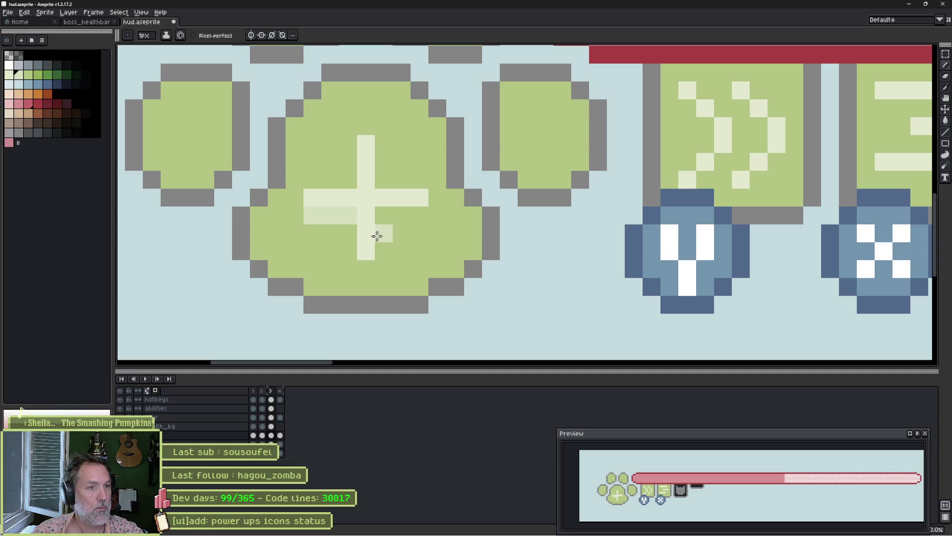
{"action": "mouse_move", "coordinate": [381, 248]}
{"action": "left_mouse_down"}
{"action": "mouse_move", "coordinate": [379, 218]}
{"action": "mouse_move", "coordinate": [420, 204]}
{"action": "left_mouse_up"}
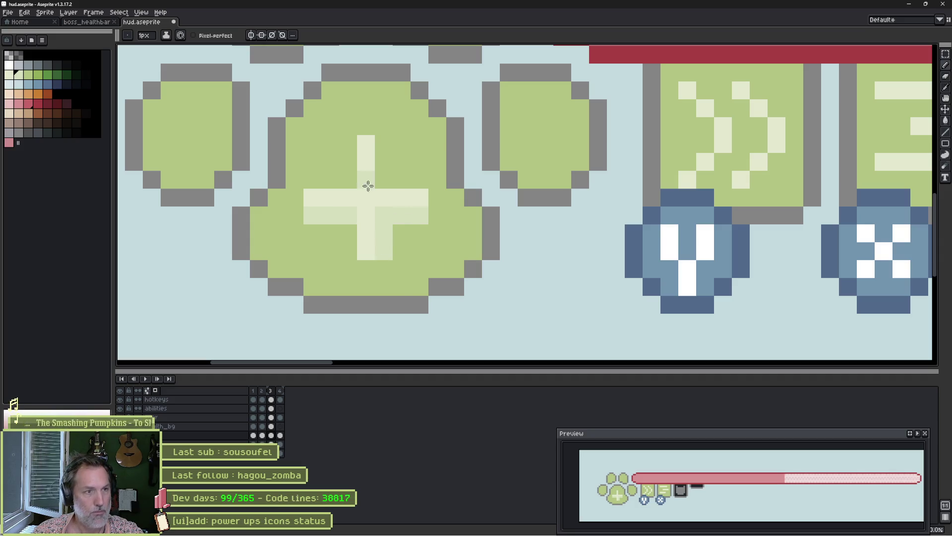
{"action": "left_click_drag", "start_coordinate": [350, 172], "coordinate": [349, 141]}
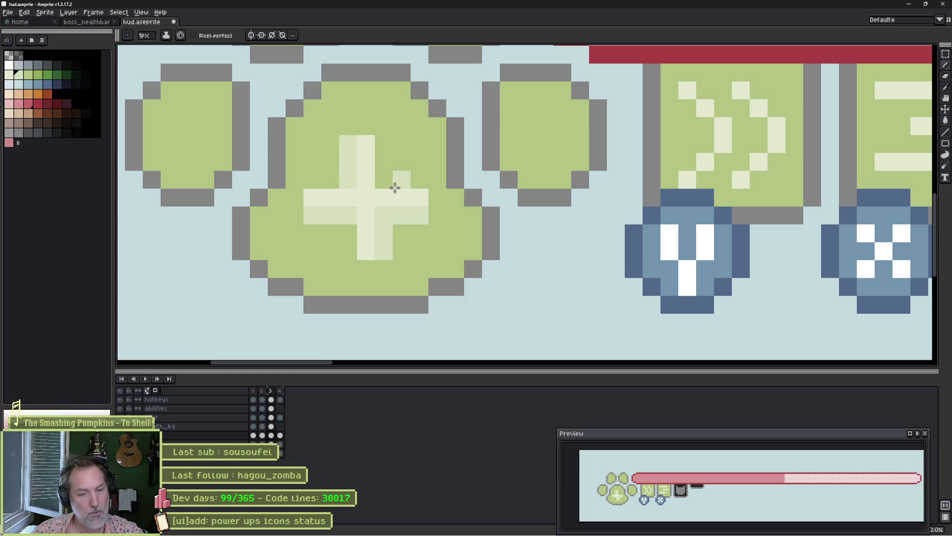
{"action": "key", "text": "ctrl+z"}
{"action": "key", "text": "ctrl+z"}
{"action": "key", "text": "ctrl+z"}
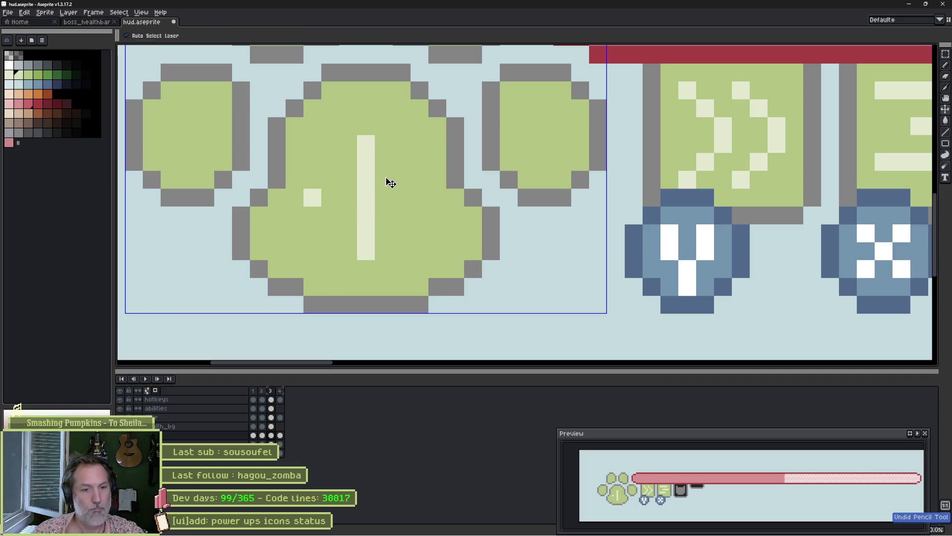
{"action": "key", "text": "ctrl+y"}
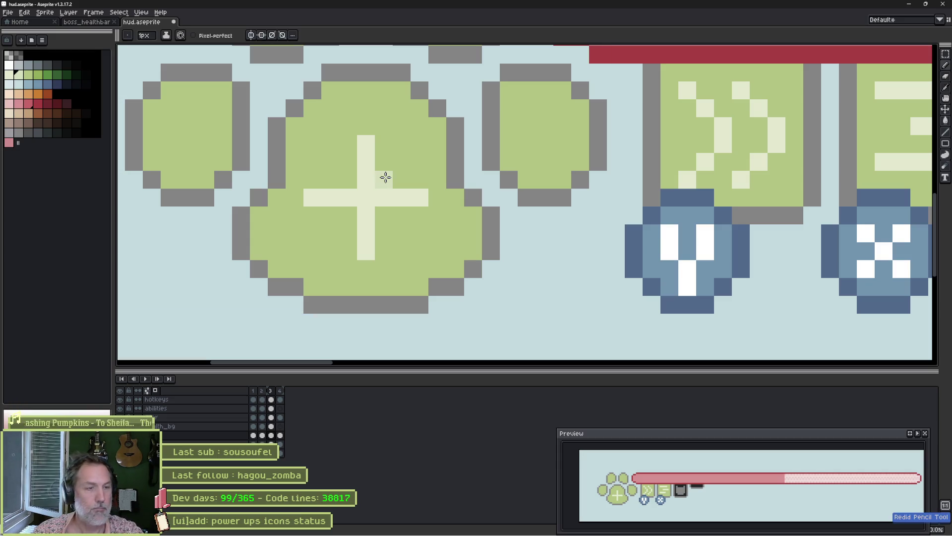
{"action": "left_click", "coordinate": [349, 181]}
{"action": "left_click", "coordinate": [383, 182]}
{"action": "left_click", "coordinate": [384, 216]}
{"action": "left_click", "coordinate": [348, 216]}
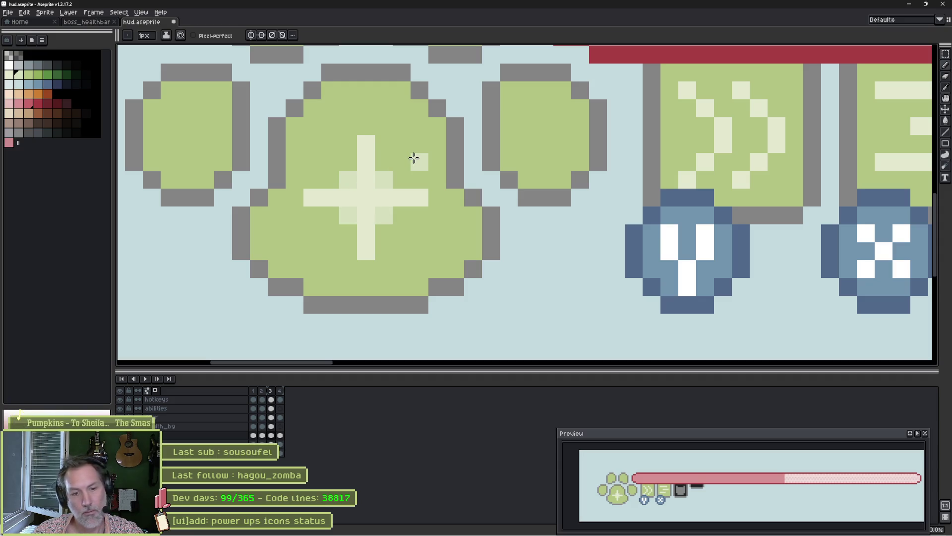
{"action": "key", "text": "ctrl+z"}
{"action": "key", "text": "ctrl+z"}
{"action": "key", "text": "ctrl+z"}
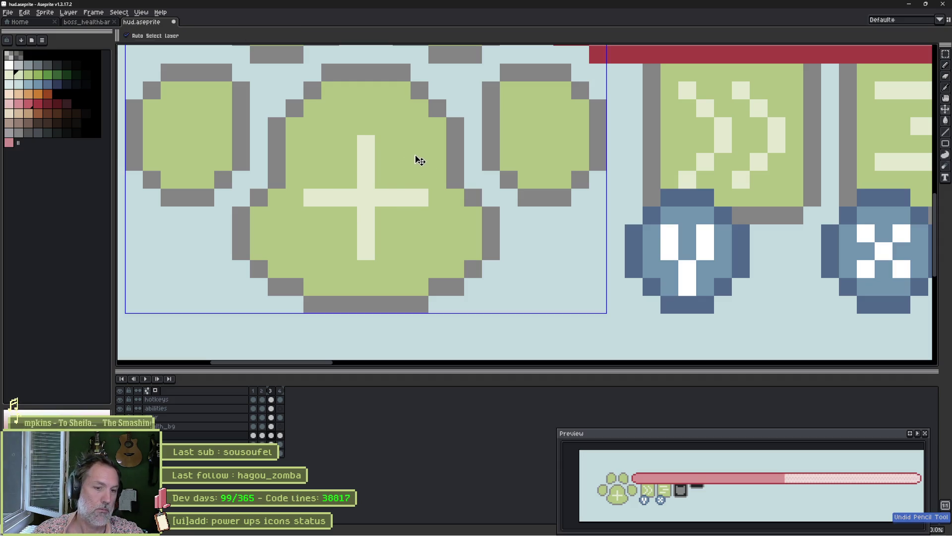
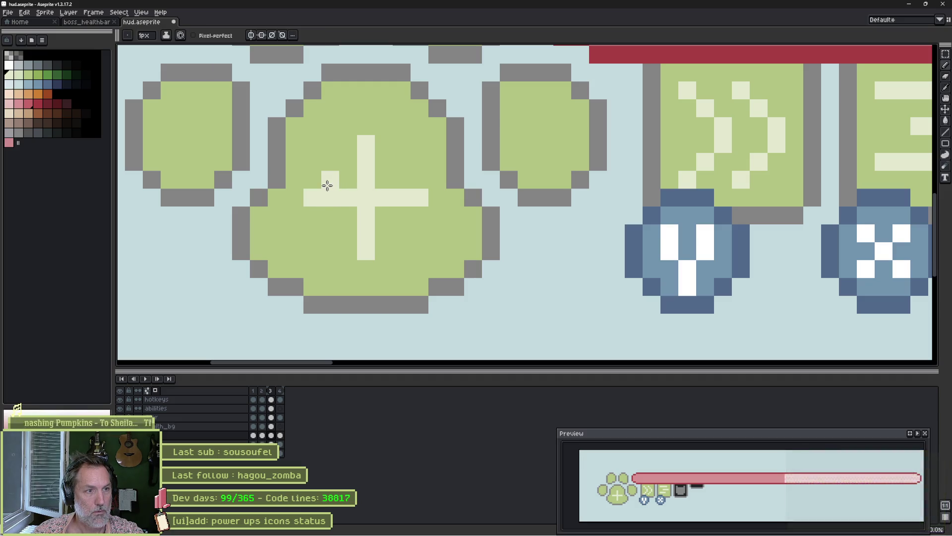
Thicken the light cross with extra pixels above and below, repainting stray cells pad green.
{"action": "mouse_move", "coordinate": [327, 180]}
{"action": "left_mouse_down"}
{"action": "mouse_move", "coordinate": [402, 187]}
{"action": "mouse_move", "coordinate": [382, 142]}
{"action": "left_mouse_up"}
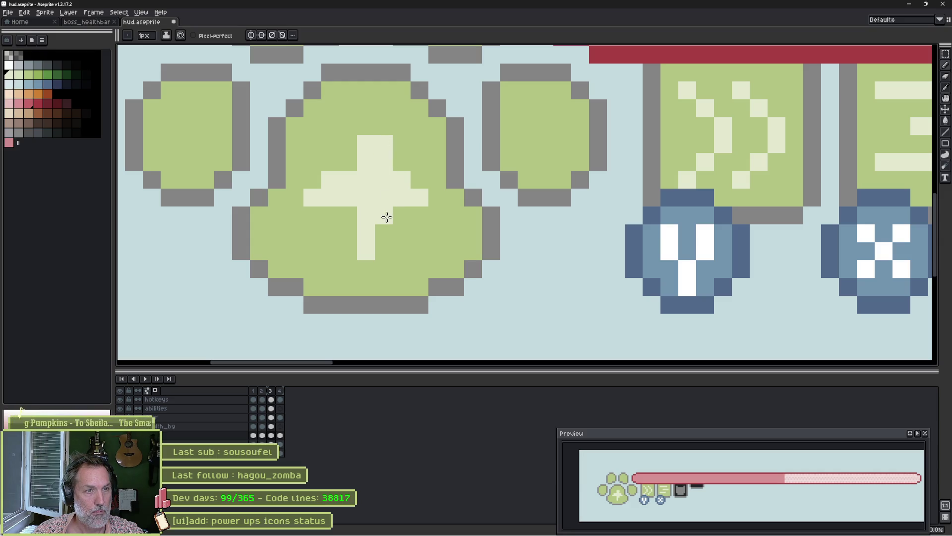
{"action": "key", "text": "ctrl+z"}
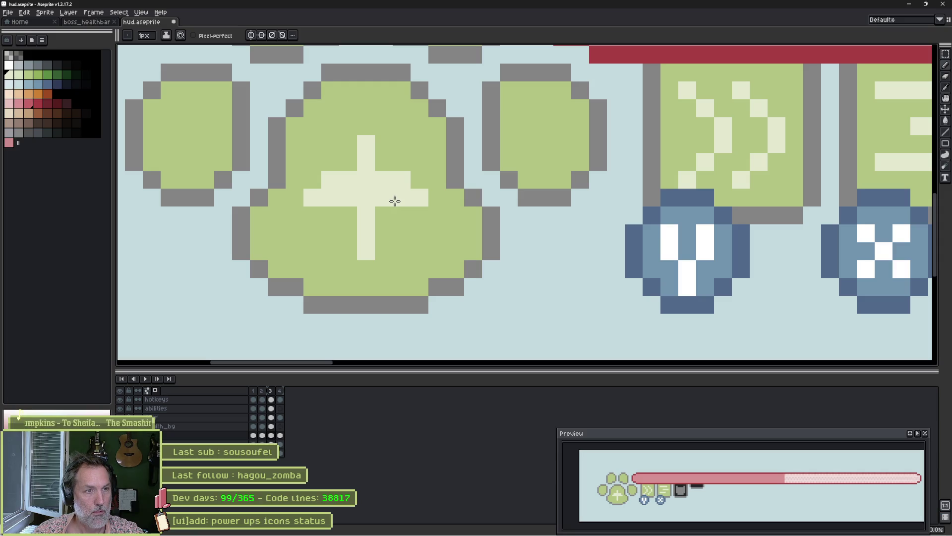
{"action": "left_click_drag", "start_coordinate": [384, 169], "coordinate": [383, 145]}
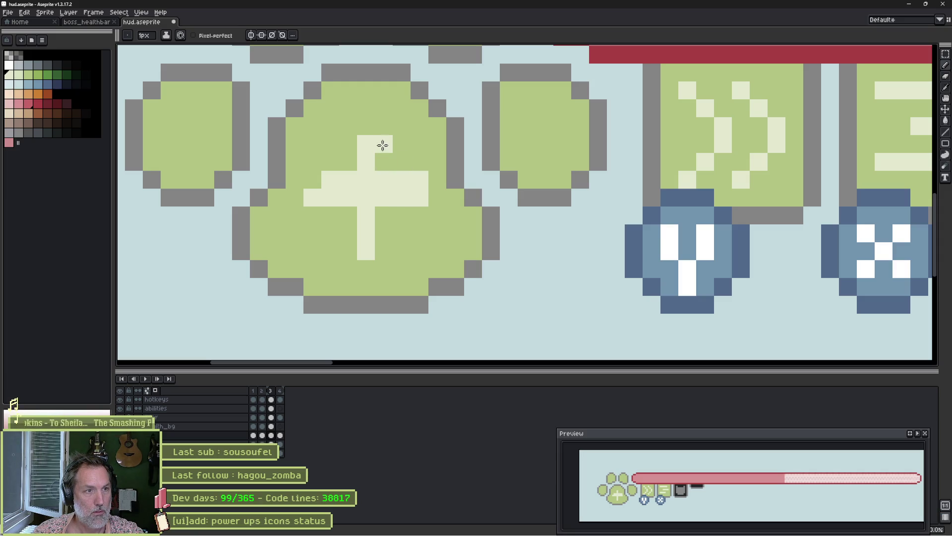
{"action": "left_click", "coordinate": [387, 218]}
{"action": "left_click", "coordinate": [386, 233]}
{"action": "left_click", "coordinate": [319, 221], "text": "alt"}
{"action": "left_click", "coordinate": [313, 198]}
{"action": "left_click", "coordinate": [370, 252]}
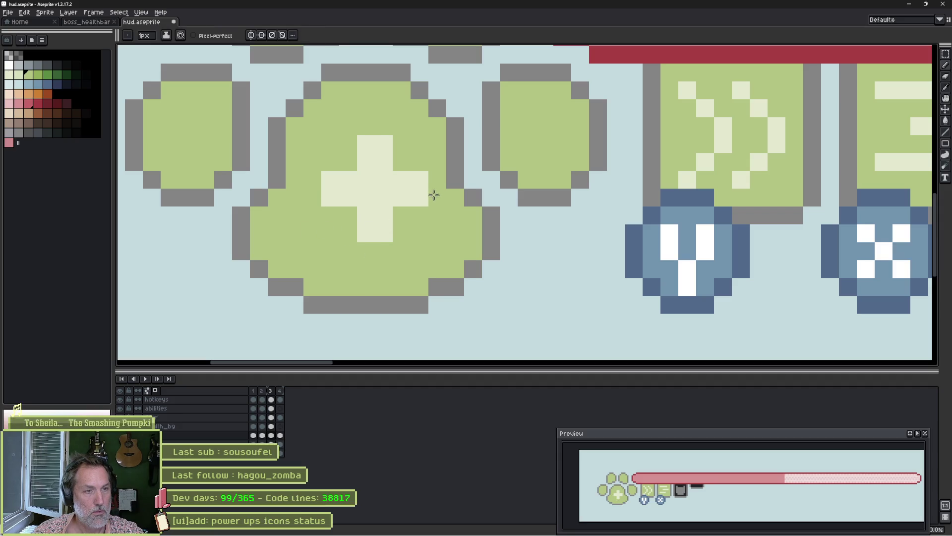
Move the light cross one cell lower and widen its vertical bar into a solid plus.
{"action": "key", "text": "w"}
{"action": "left_click", "coordinate": [380, 192]}
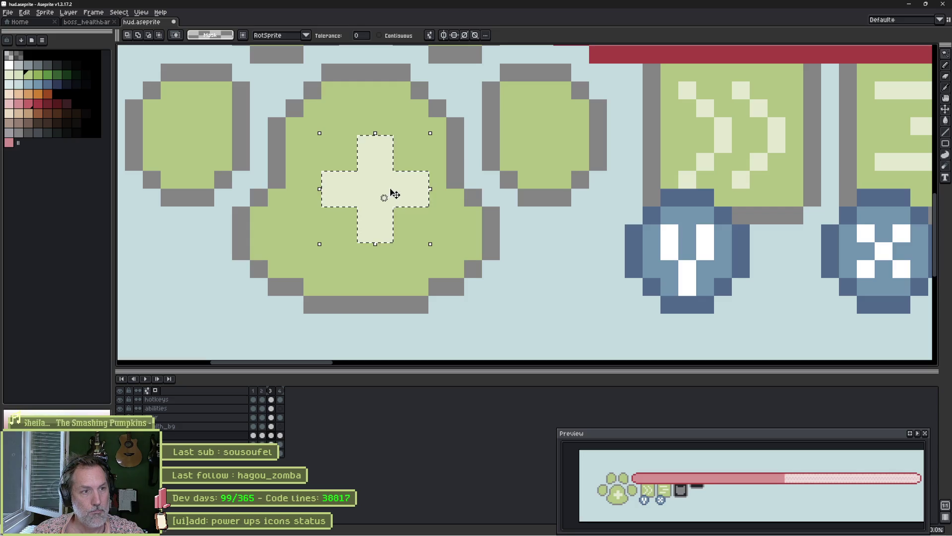
{"action": "key", "text": "Left"}
{"action": "key", "text": "Down"}
{"action": "key", "text": "Right"}
{"action": "key", "text": "Left"}
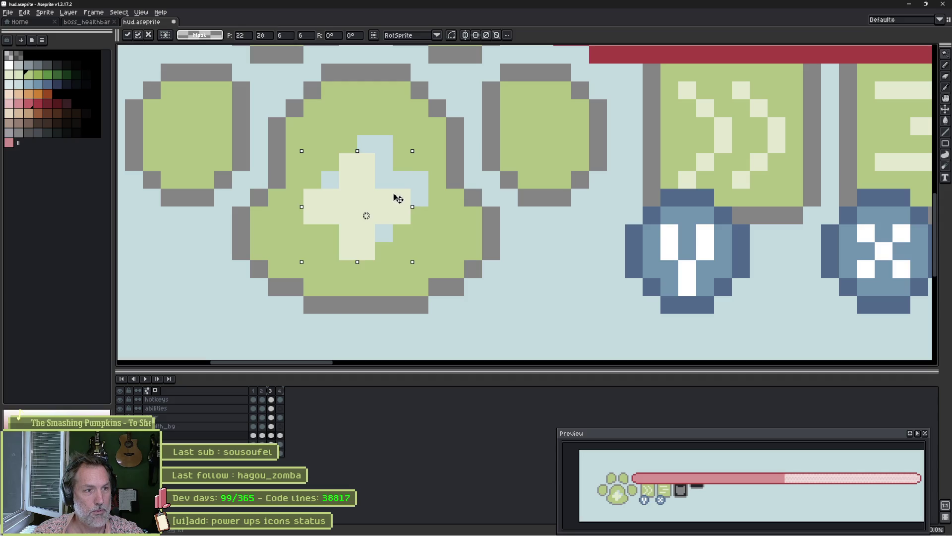
{"action": "key", "text": "Right"}
{"action": "key", "text": "Return"}
{"action": "key", "text": "b"}
{"action": "mouse_move", "coordinate": [352, 250]}
{"action": "left_mouse_down"}
{"action": "mouse_move", "coordinate": [344, 149]}
{"action": "mouse_move", "coordinate": [379, 143]}
{"action": "mouse_move", "coordinate": [334, 185]}
{"action": "mouse_move", "coordinate": [319, 181]}
{"action": "mouse_move", "coordinate": [399, 177]}
{"action": "mouse_move", "coordinate": [319, 217]}
{"action": "mouse_move", "coordinate": [319, 191]}
{"action": "left_mouse_up"}
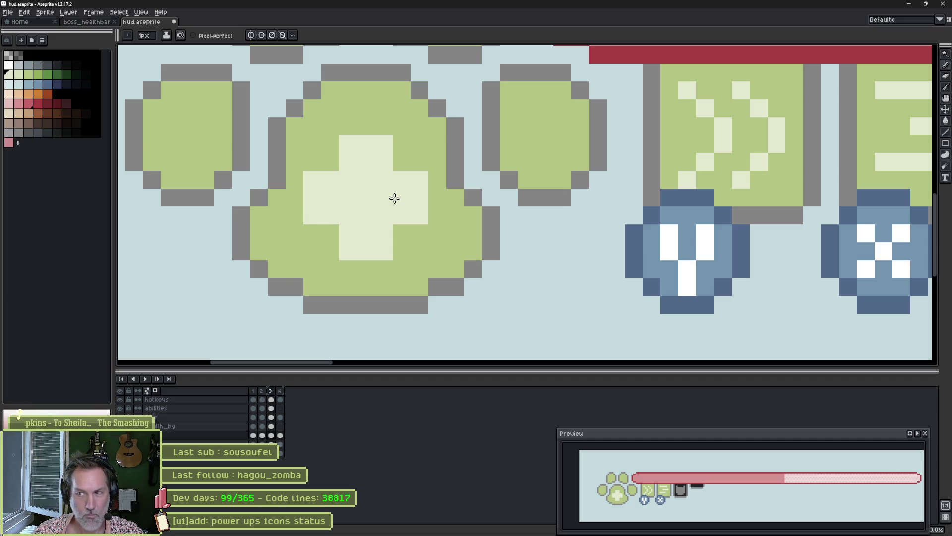
Copy the blue V badge from the hotkeys layer to the paw's lower left.
{"action": "scroll", "coordinate": [447, 164], "scroll_direction": "down", "scroll_amount": 4}
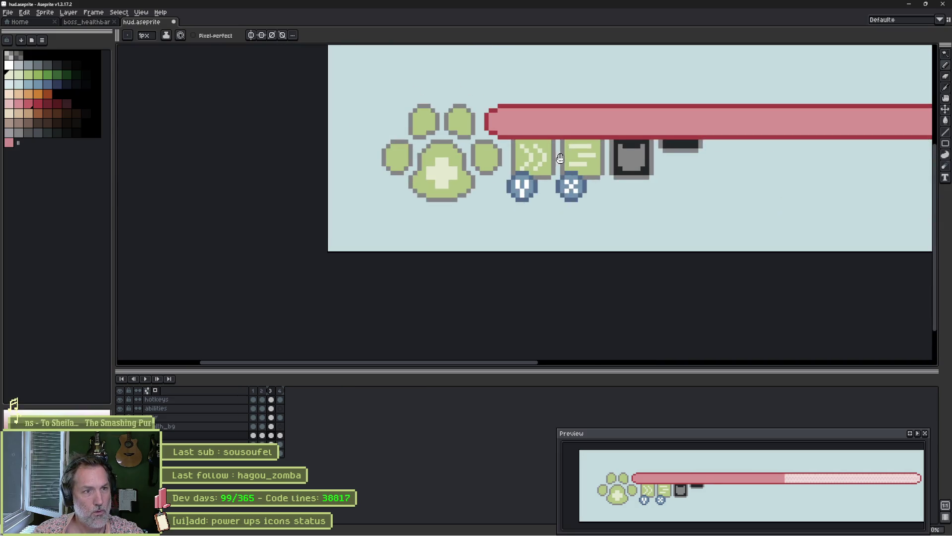
{"action": "scroll", "coordinate": [391, 250], "scroll_direction": "up", "scroll_amount": 2}
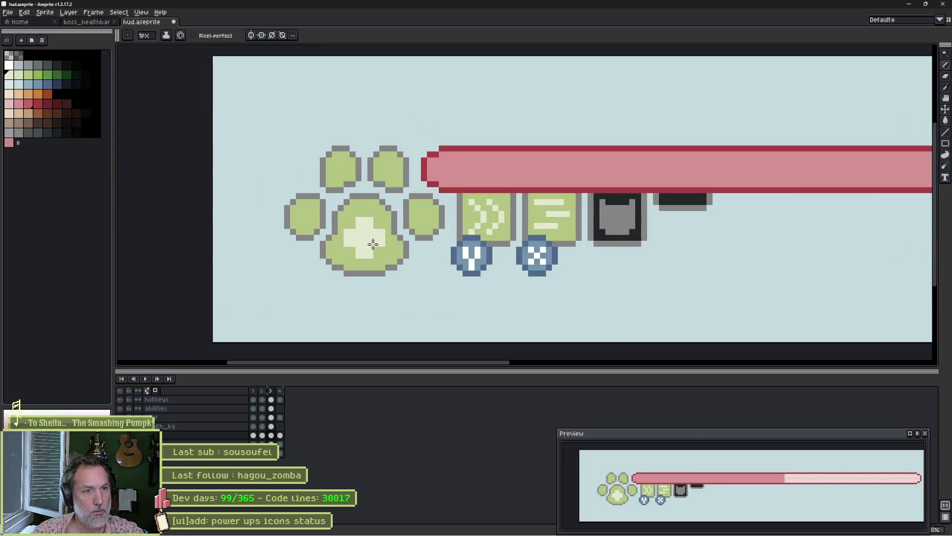
{"action": "left_click", "coordinate": [539, 272], "text": "ctrl"}
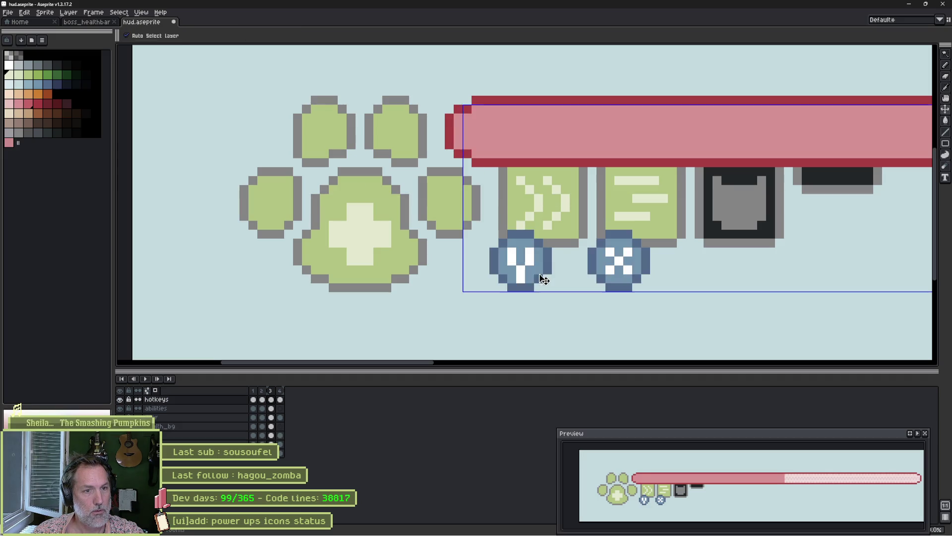
{"action": "key", "text": "m"}
{"action": "mouse_move", "coordinate": [488, 228]}
{"action": "left_mouse_down"}
{"action": "mouse_move", "coordinate": [554, 302]}
{"action": "mouse_move", "coordinate": [471, 285]}
{"action": "mouse_move", "coordinate": [325, 293]}
{"action": "left_mouse_up"}
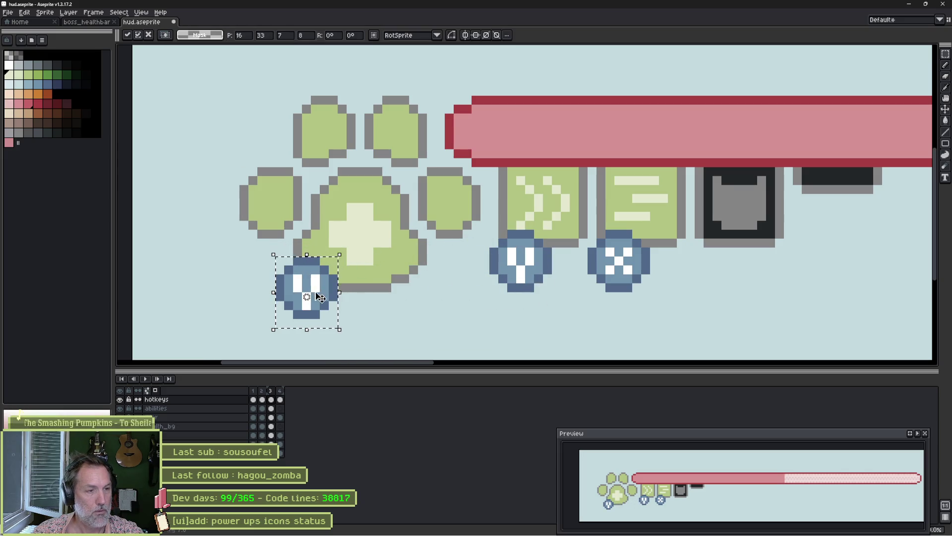
{"action": "key", "text": "ctrl+d"}
Repaint the copied badge's letter pixels in white and blue into a hollow ring shape.
{"action": "scroll", "coordinate": [301, 294], "scroll_direction": "up", "scroll_amount": 2}
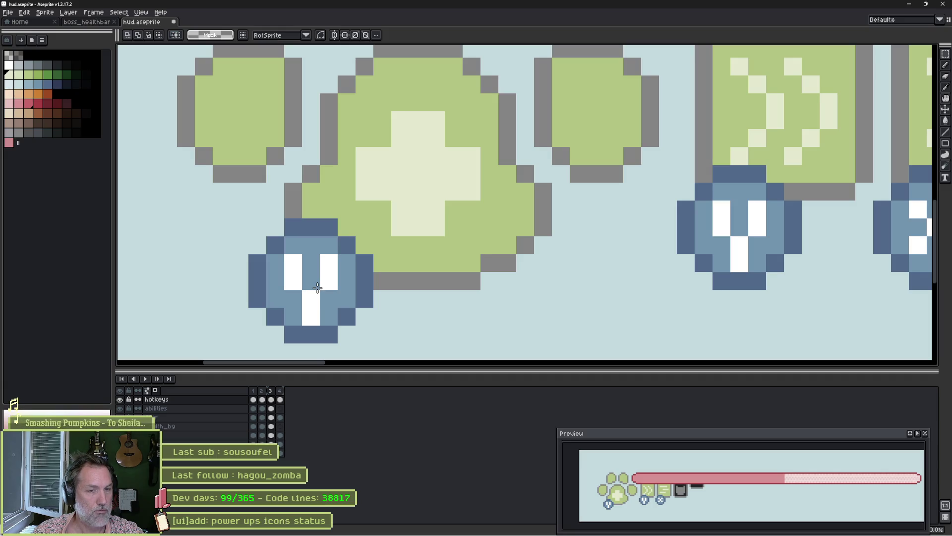
{"action": "key", "text": "b"}
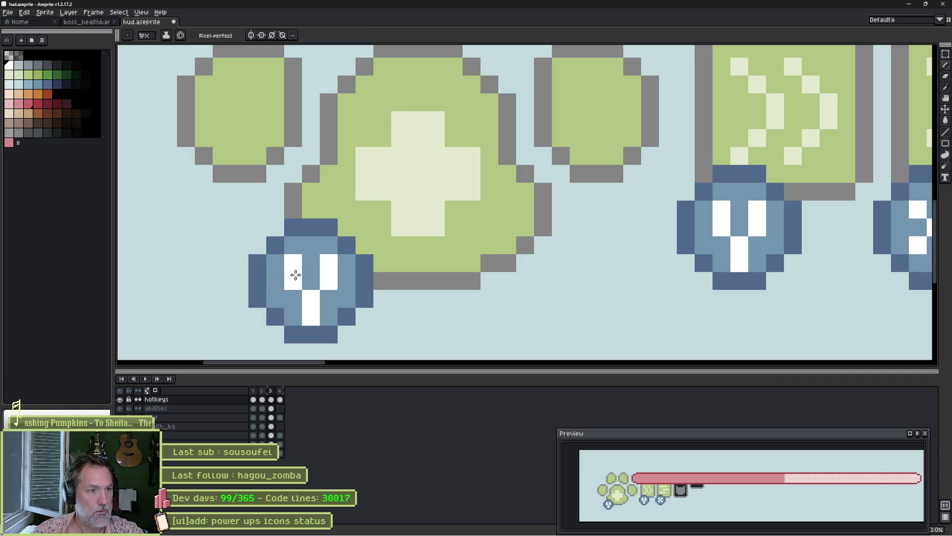
{"action": "left_click", "coordinate": [298, 298]}
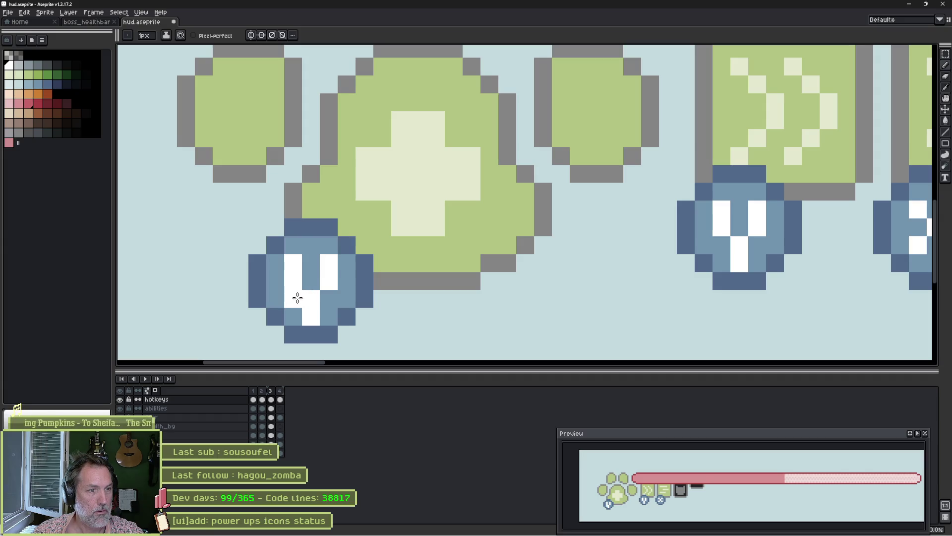
{"action": "left_click", "coordinate": [313, 263]}
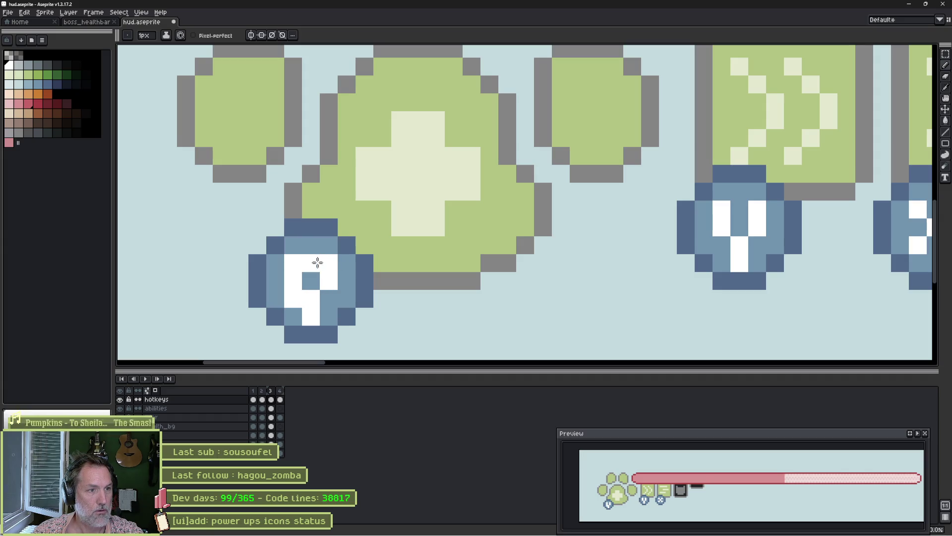
{"action": "left_click", "coordinate": [352, 265]}
{"action": "left_click", "coordinate": [331, 296]}
{"action": "left_click", "coordinate": [311, 281], "text": "alt"}
{"action": "left_click", "coordinate": [311, 295]}
{"action": "left_click", "coordinate": [311, 316]}
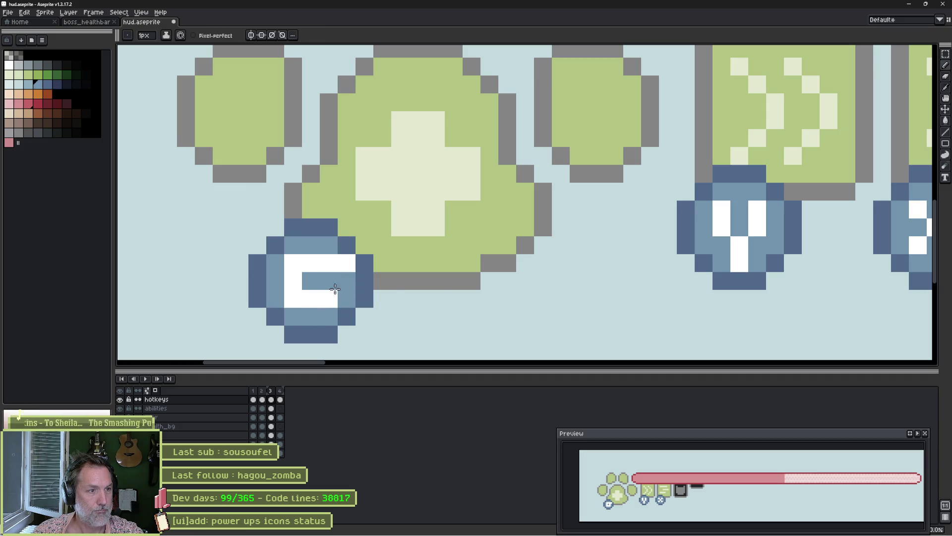
{"action": "left_click", "coordinate": [313, 268]}
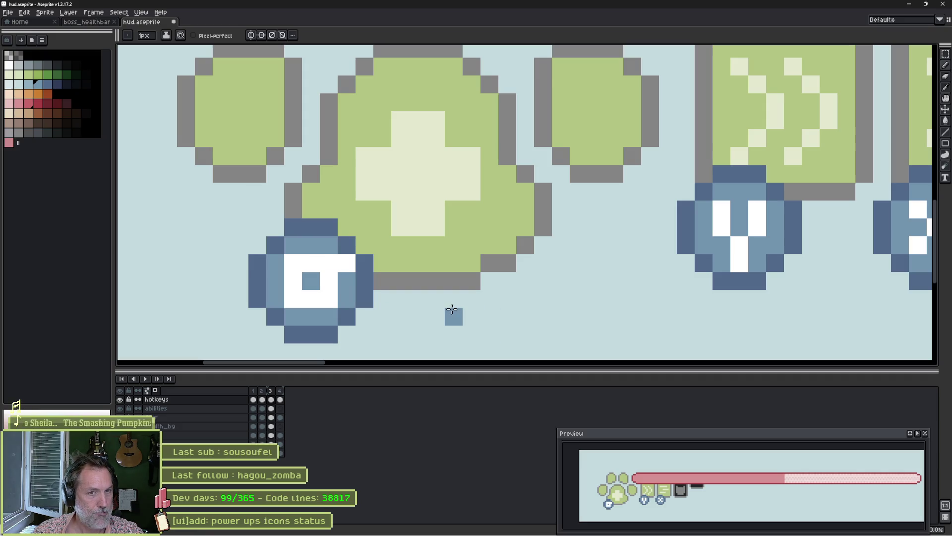
Repaint the bottom-left badge's pixels so it reads LT in white.
{"action": "scroll", "coordinate": [446, 255], "scroll_direction": "down", "scroll_amount": 2}
{"action": "scroll", "coordinate": [427, 216], "scroll_direction": "left", "scroll_amount": 2}
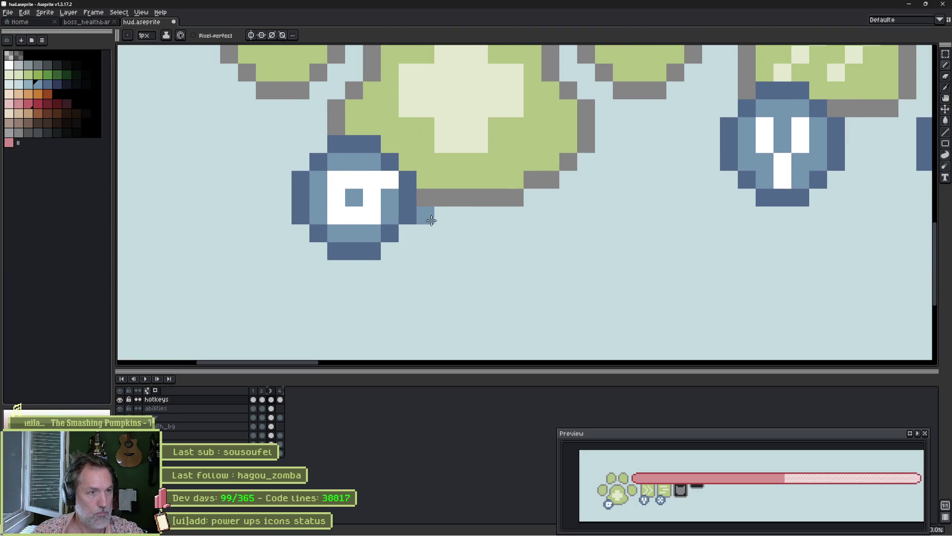
{"action": "scroll", "coordinate": [370, 202], "scroll_direction": "up", "scroll_amount": 1}
{"action": "scroll", "coordinate": [369, 202], "scroll_direction": "up", "scroll_amount": 1}
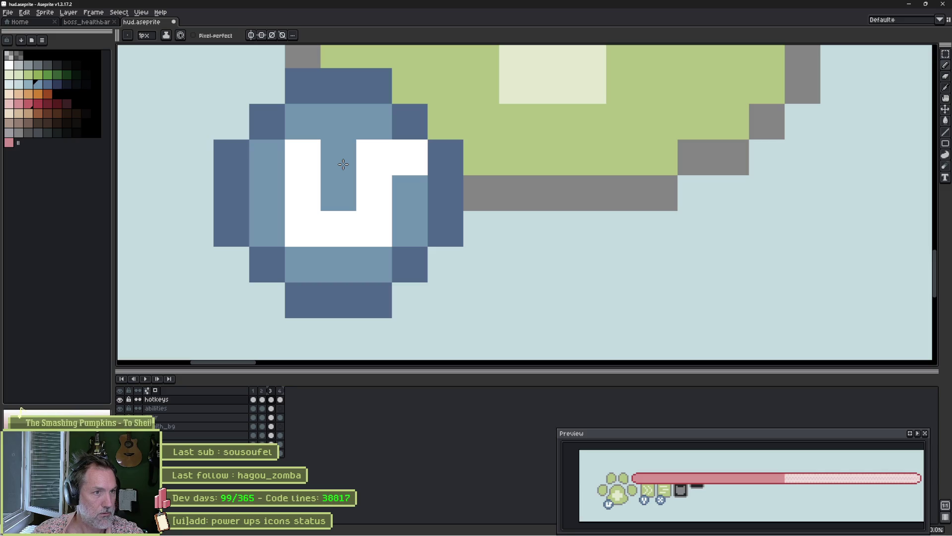
{"action": "left_click", "coordinate": [371, 194]}
{"action": "left_click", "coordinate": [395, 160], "text": "alt"}
{"action": "left_click", "coordinate": [410, 187]}
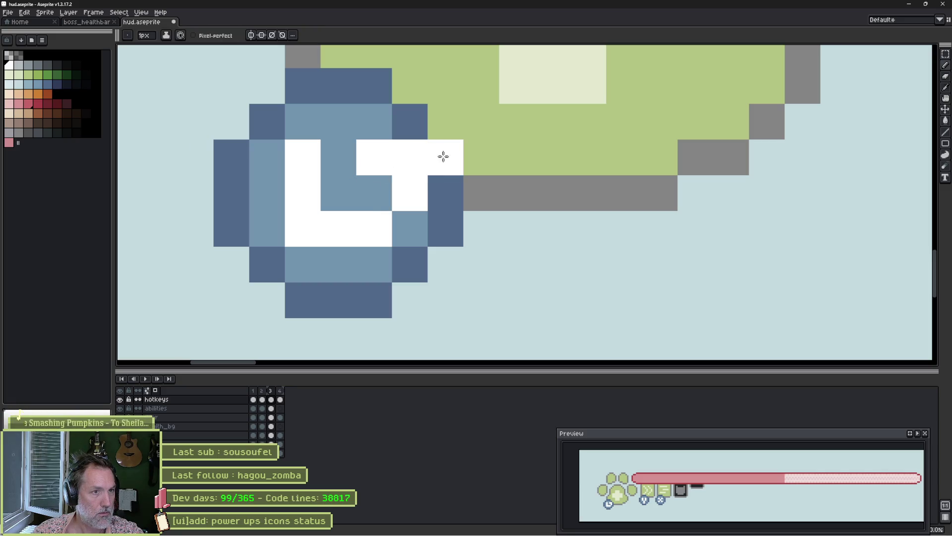
{"action": "left_click", "coordinate": [412, 214]}
{"action": "left_click", "coordinate": [376, 214]}
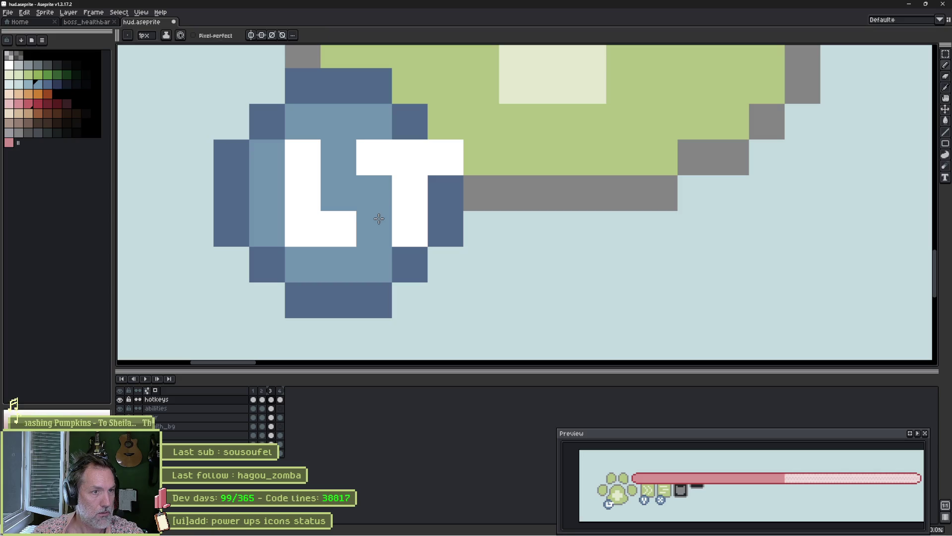
{"action": "left_click", "coordinate": [496, 179]}
{"action": "scroll", "coordinate": [497, 177], "scroll_direction": "down", "scroll_amount": 1}
{"action": "left_click_drag", "start_coordinate": [496, 177], "coordinate": [452, 213]}
{"action": "key", "text": "ctrl+z"}
Extend the badge's dark blue outline to the right of the T and along the bottom.
{"action": "left_click", "coordinate": [377, 153], "text": "alt"}
{"action": "left_click", "coordinate": [390, 153]}
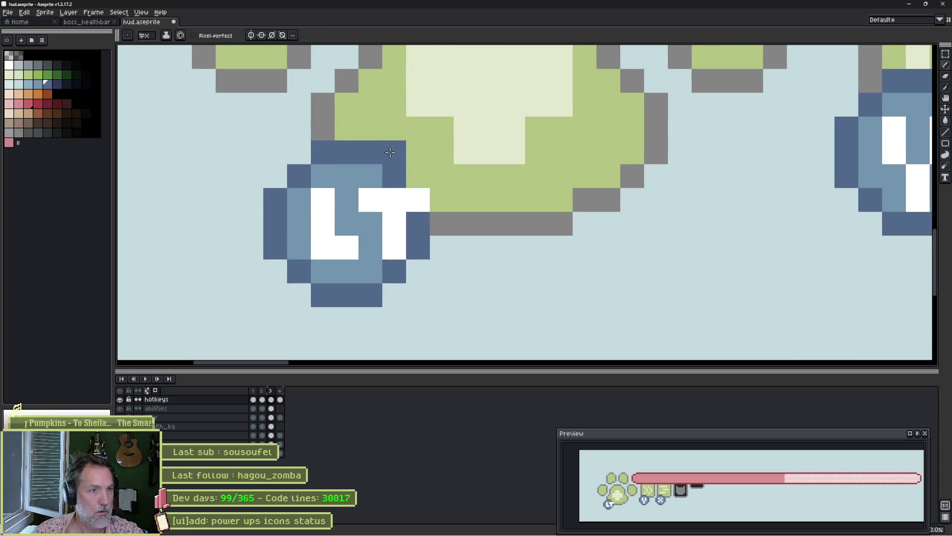
{"action": "left_click", "coordinate": [418, 176]}
{"action": "left_click", "coordinate": [442, 199]}
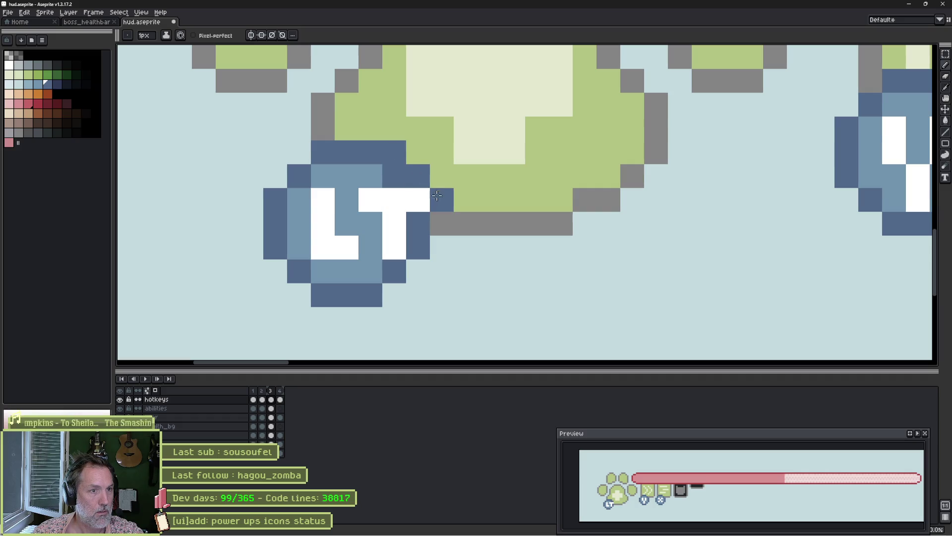
{"action": "left_click", "coordinate": [442, 223]}
{"action": "left_click", "coordinate": [437, 253]}
{"action": "left_click", "coordinate": [418, 271]}
{"action": "left_click", "coordinate": [394, 294]}
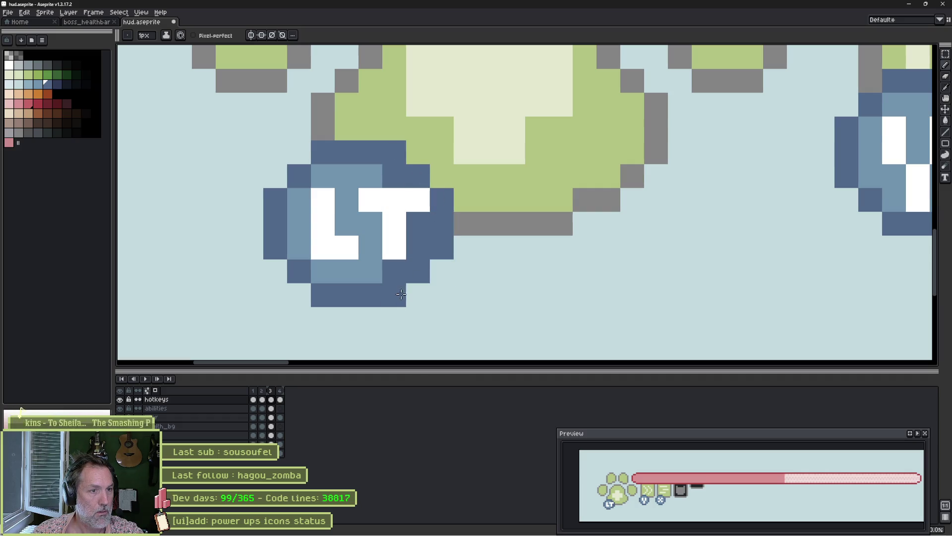
{"action": "left_click", "coordinate": [376, 313]}
{"action": "key", "text": "ctrl+z"}
{"action": "left_click", "coordinate": [385, 316]}
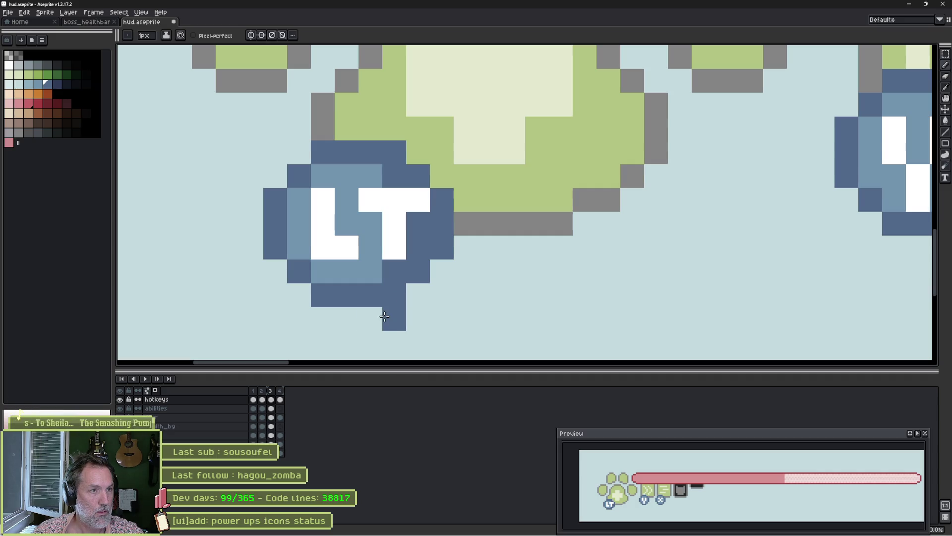
{"action": "left_click_drag", "start_coordinate": [382, 316], "coordinate": [345, 319]}
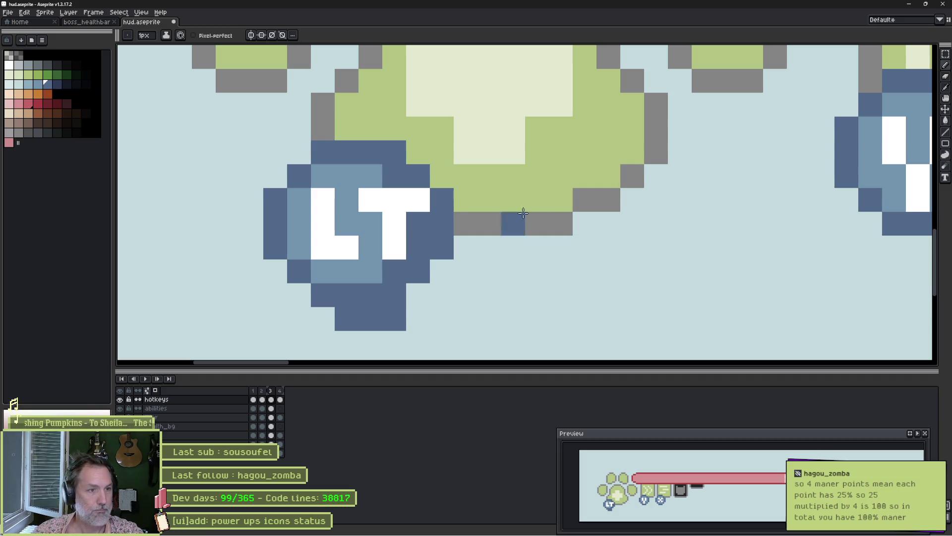
Stamp a large dark blue circle with a 10px brush left of the LT badge.
{"action": "key", "text": "m"}
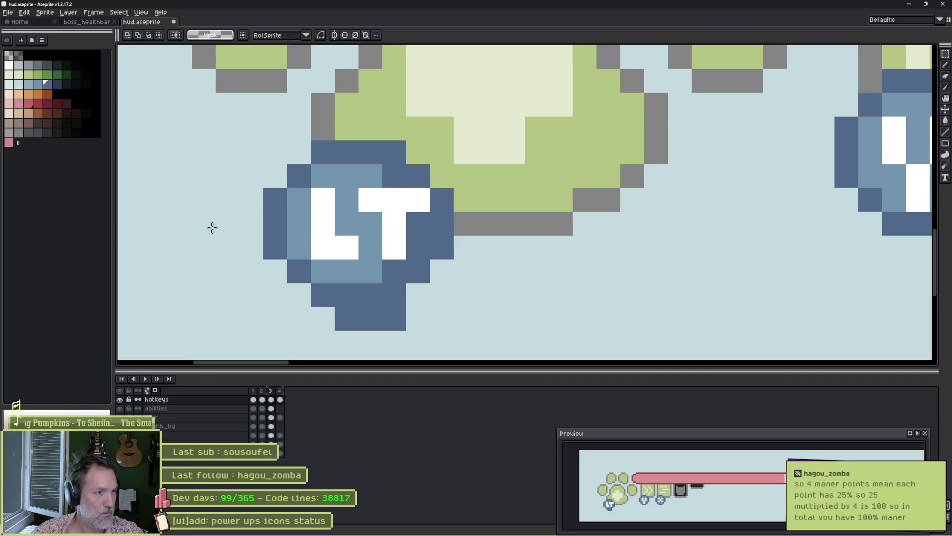
{"action": "key", "text": "b"}
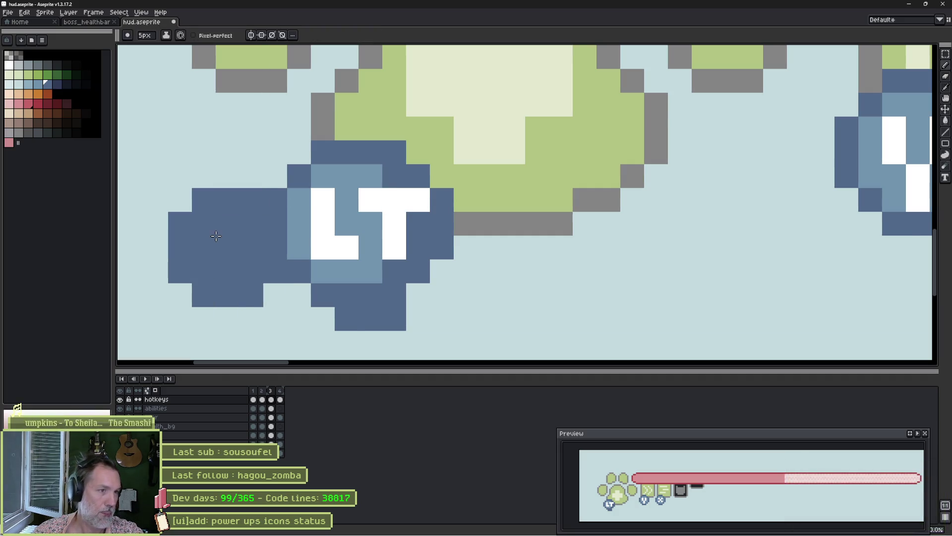
{"action": "scroll", "coordinate": [233, 231], "scroll_direction": "down", "scroll_amount": 4}
{"action": "key", "text": "plus"}
{"action": "key", "text": "plus"}
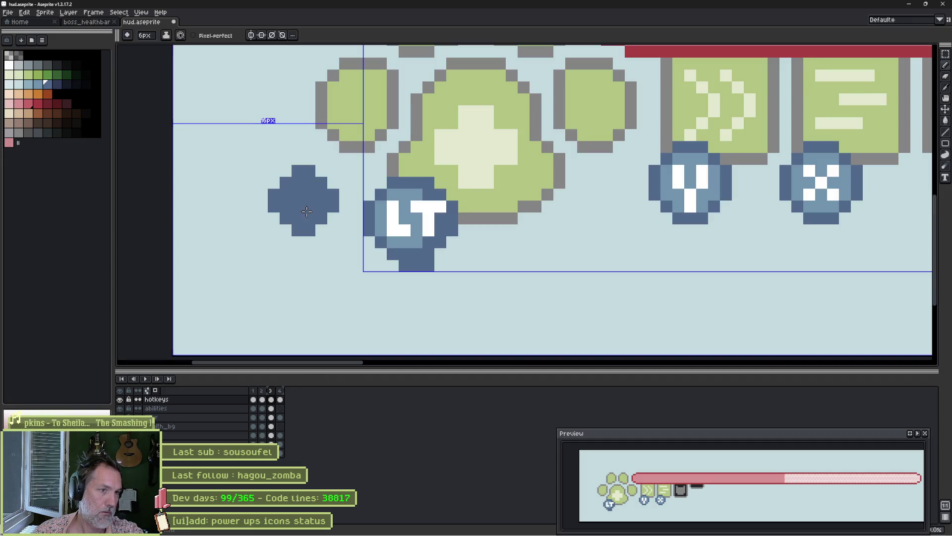
{"action": "key", "text": "plus"}
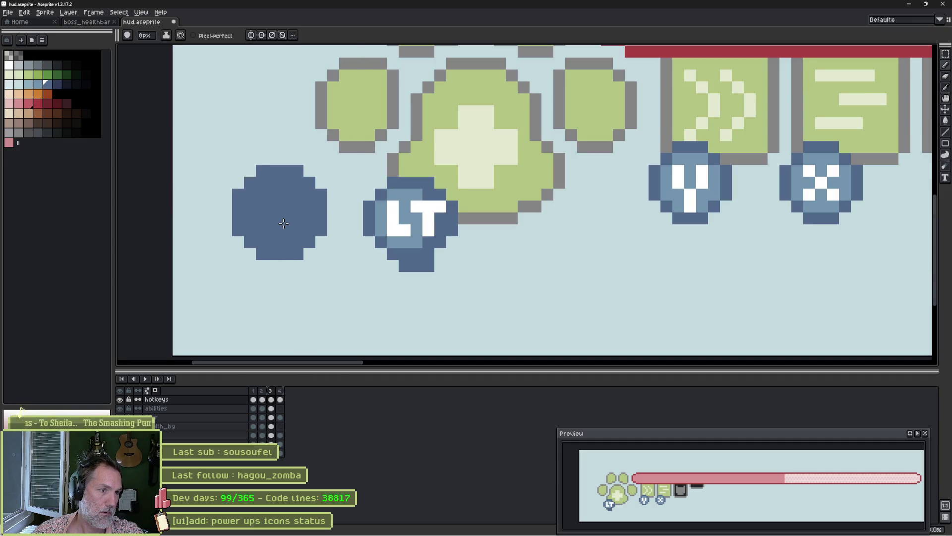
{"action": "key", "text": "plus"}
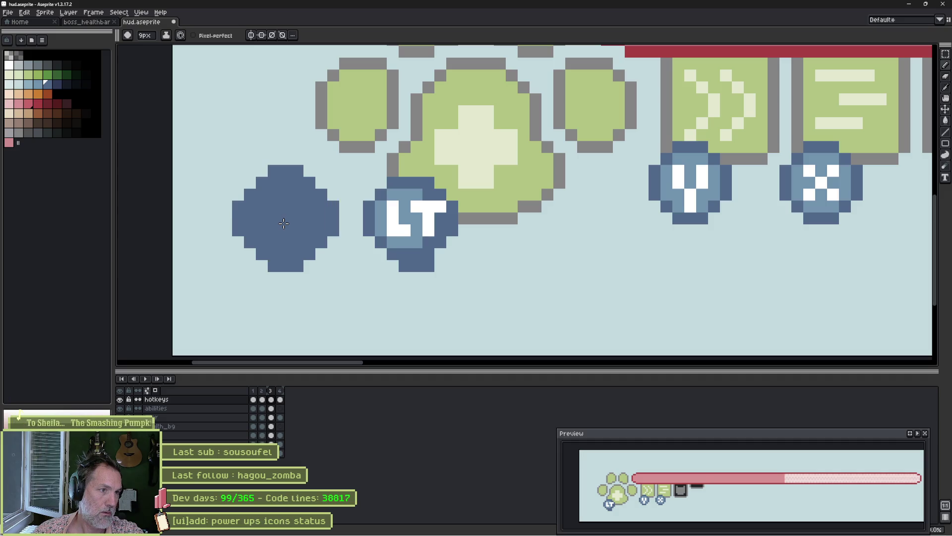
{"action": "key", "text": "plus"}
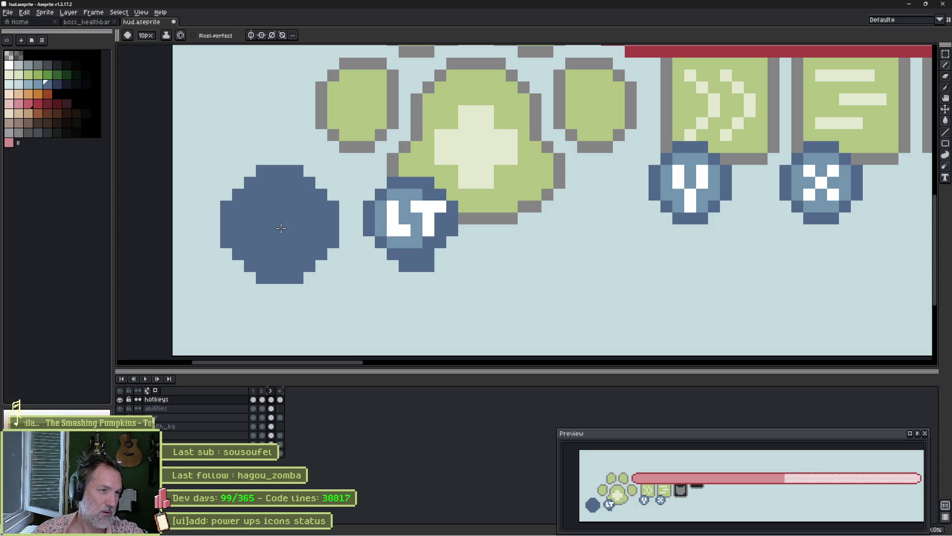
{"action": "left_click", "coordinate": [282, 229]}
{"action": "key", "text": "minus"}
{"action": "key", "text": "minus"}
{"action": "key", "text": "minus"}
{"action": "left_click", "coordinate": [356, 224]}
{"action": "key", "text": "ctrl+z"}
Draw white LT letters inside the circle with a 1px pencil, cleaning stray white pixels.
{"action": "key", "text": "minus"}
{"action": "key", "text": "minus"}
{"action": "key", "text": "minus"}
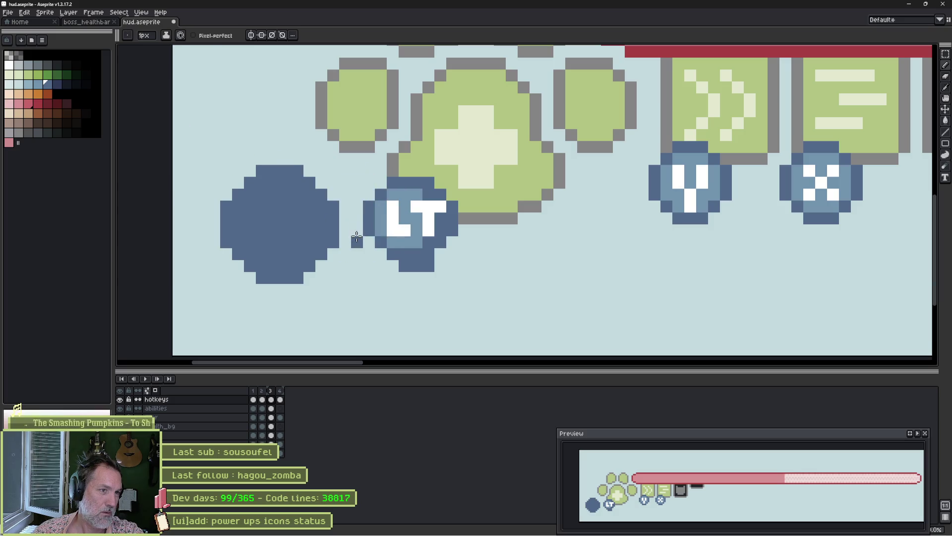
{"action": "left_click_drag", "start_coordinate": [261, 207], "coordinate": [259, 234]}
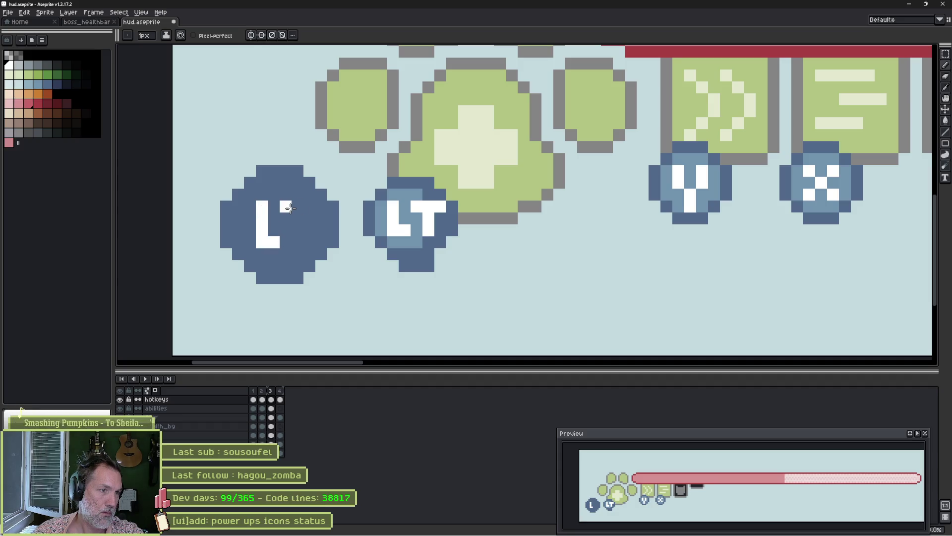
{"action": "left_click_drag", "start_coordinate": [290, 207], "coordinate": [310, 206]}
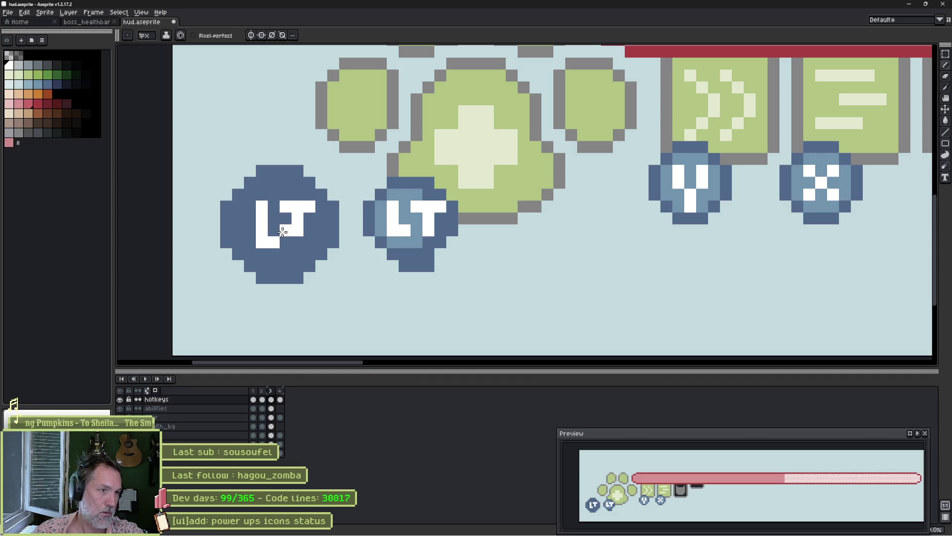
{"action": "key", "text": "ctrl+z"}
{"action": "left_click", "coordinate": [285, 242], "text": "alt"}
{"action": "left_click_drag", "start_coordinate": [280, 242], "coordinate": [262, 242]}
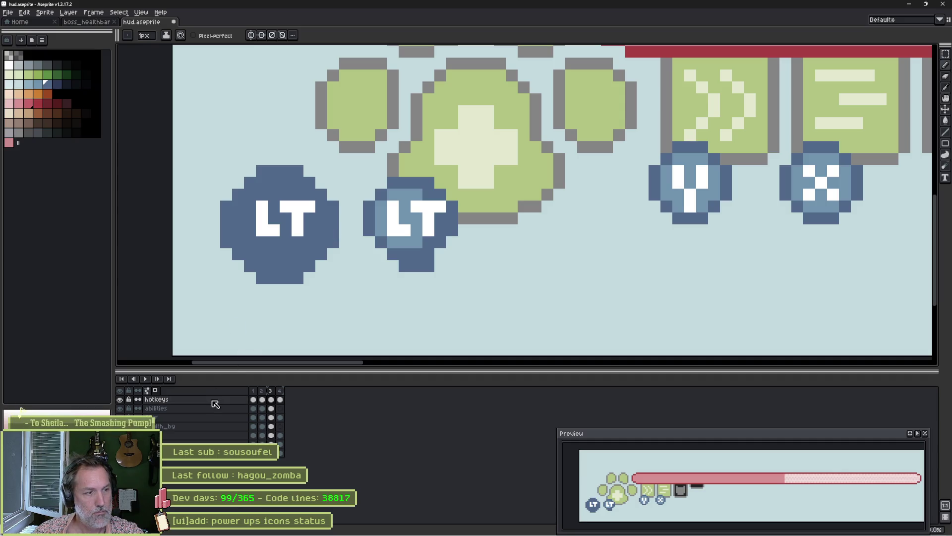
Add a new layer above hotkeys and name it 'test'.
{"action": "key", "text": "shift+n"}
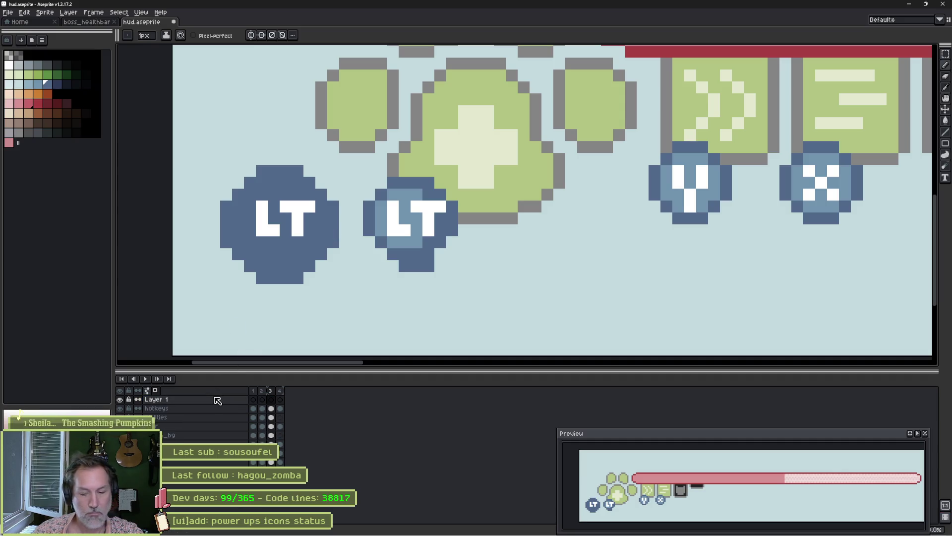
{"action": "double_click", "coordinate": [218, 399]}
{"action": "type", "text": "test"}
{"action": "key", "text": "Return"}
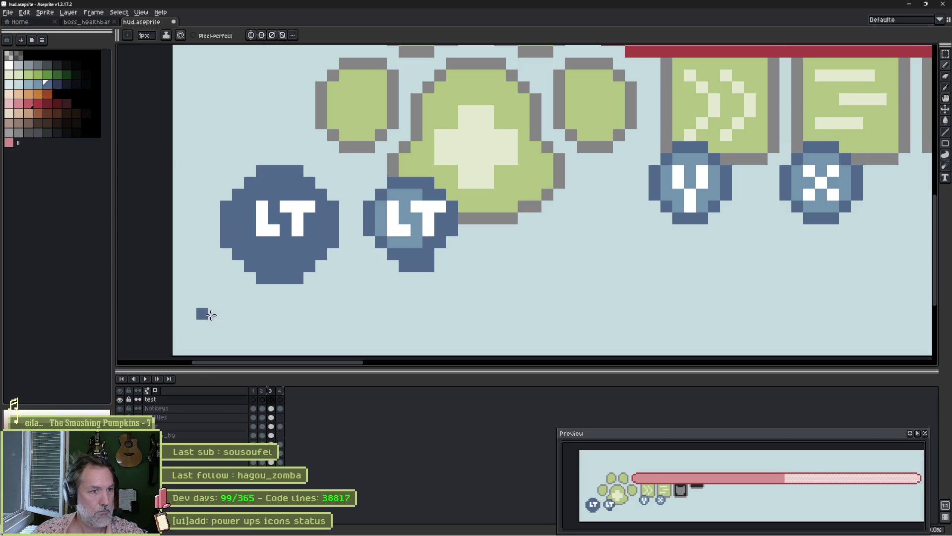
Draw white LT letters on the test layer just below the paw pad.
{"action": "scroll", "coordinate": [371, 300], "scroll_direction": "down", "scroll_amount": 2}
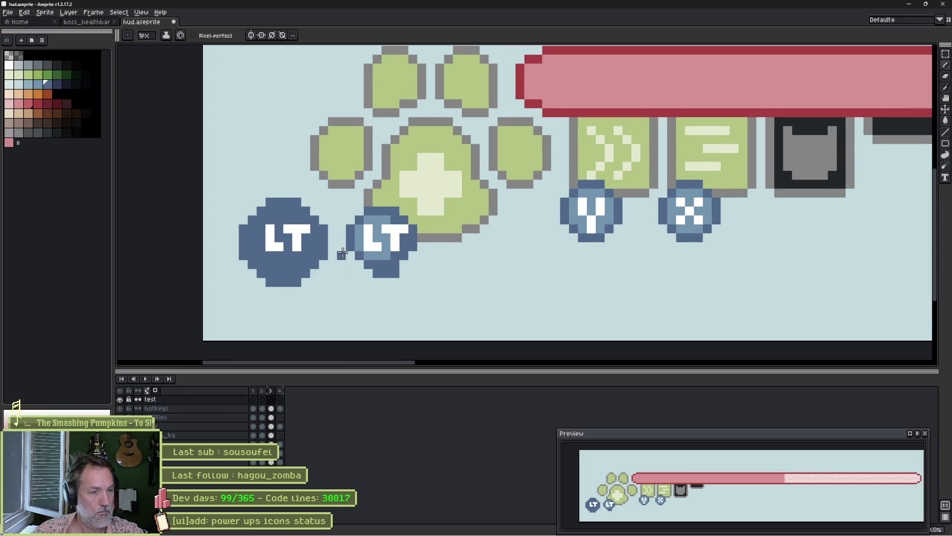
{"action": "left_click", "coordinate": [300, 227], "text": "alt"}
{"action": "left_click_drag", "start_coordinate": [446, 261], "coordinate": [451, 280]}
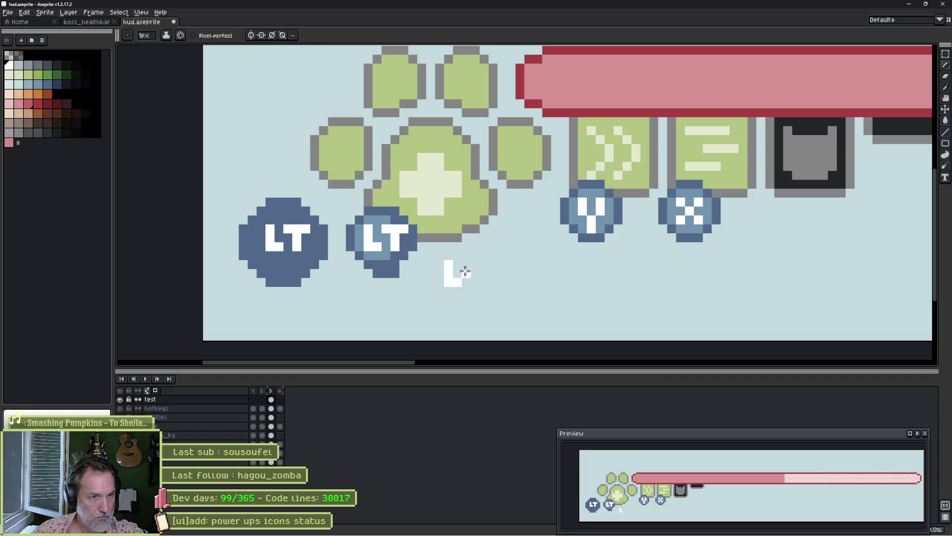
{"action": "left_click", "coordinate": [473, 281]}
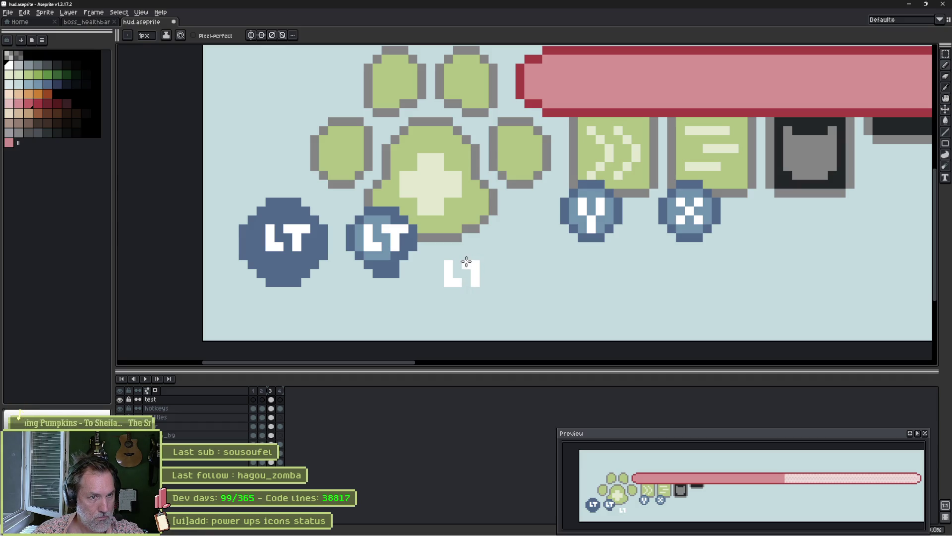
Paint a 9px dark blue circle behind the new LT on the hotkeys layer.
{"action": "left_click", "coordinate": [230, 414]}
{"action": "key", "text": "v"}
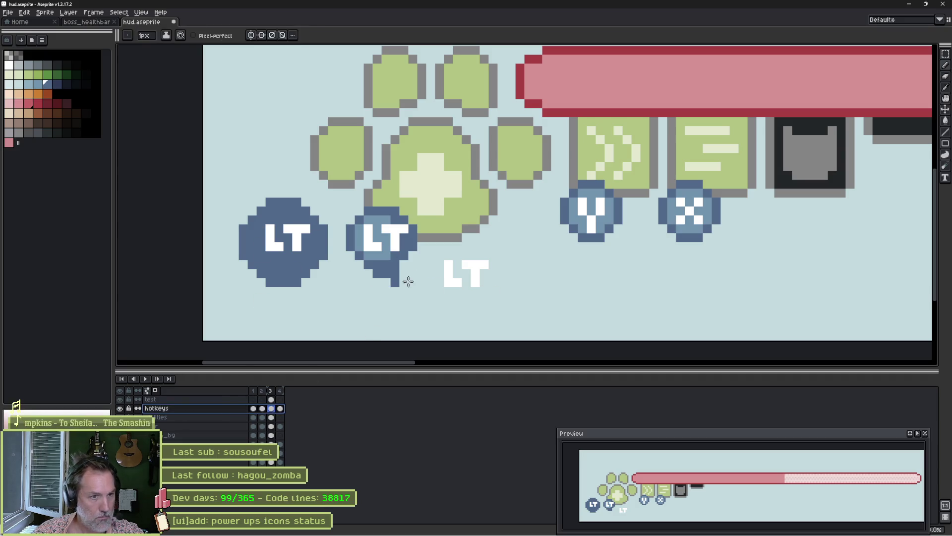
{"action": "key", "text": "b"}
{"action": "mouse_move", "coordinate": [461, 285]}
{"action": "left_mouse_down"}
{"action": "mouse_move", "coordinate": [464, 295]}
{"action": "mouse_move", "coordinate": [474, 255]}
{"action": "mouse_move", "coordinate": [466, 279]}
{"action": "left_mouse_up"}
{"action": "key", "text": "ctrl+z"}
{"action": "key", "text": "ctrl+y"}
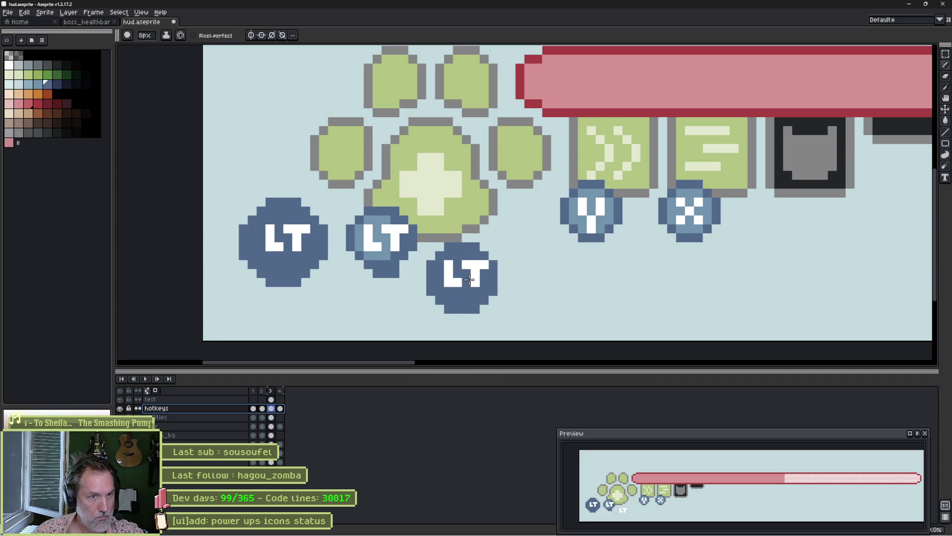
{"action": "key", "text": "plus"}
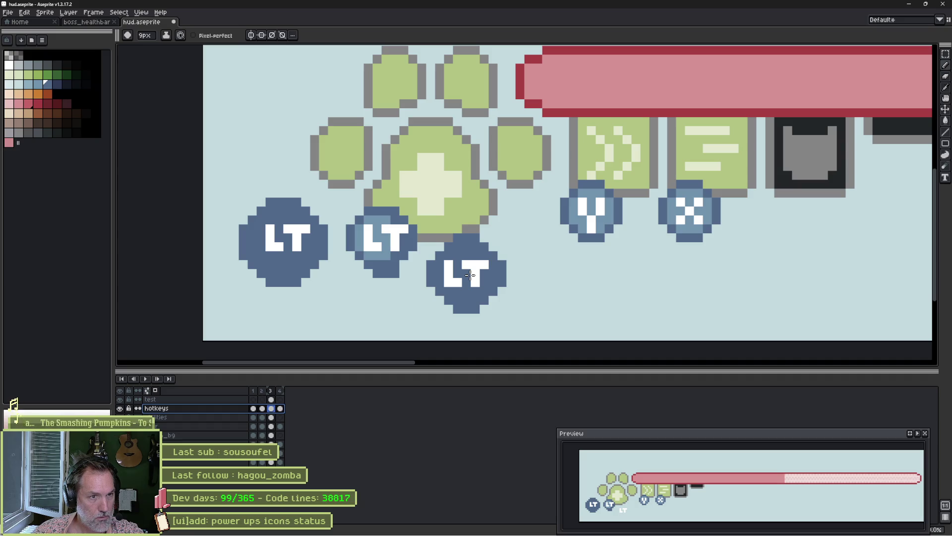
{"action": "left_click", "coordinate": [471, 275]}
{"action": "key", "text": "minus"}
{"action": "key", "text": "minus"}
{"action": "key", "text": "minus"}
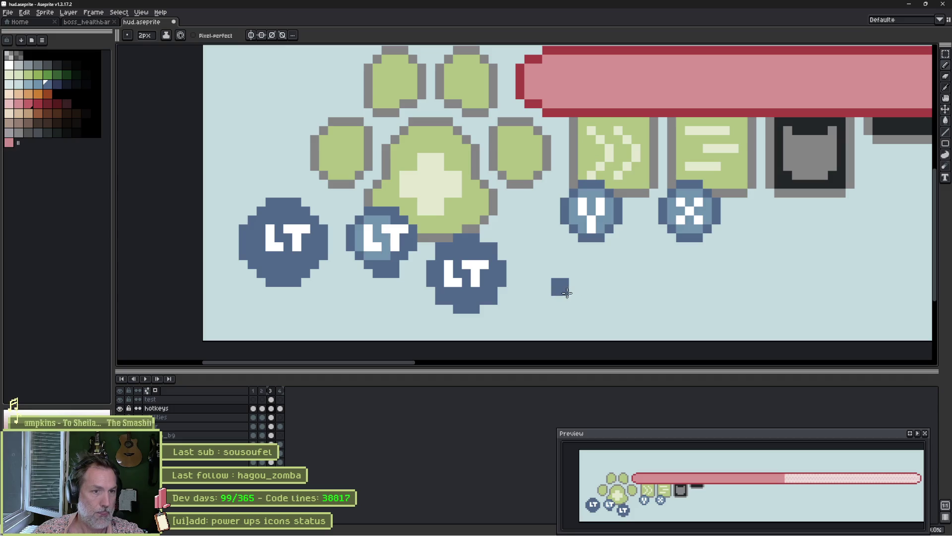
Trim the third badge's right edge and give it a light-blue rim sampled from the Y badge.
{"action": "key", "text": "e"}
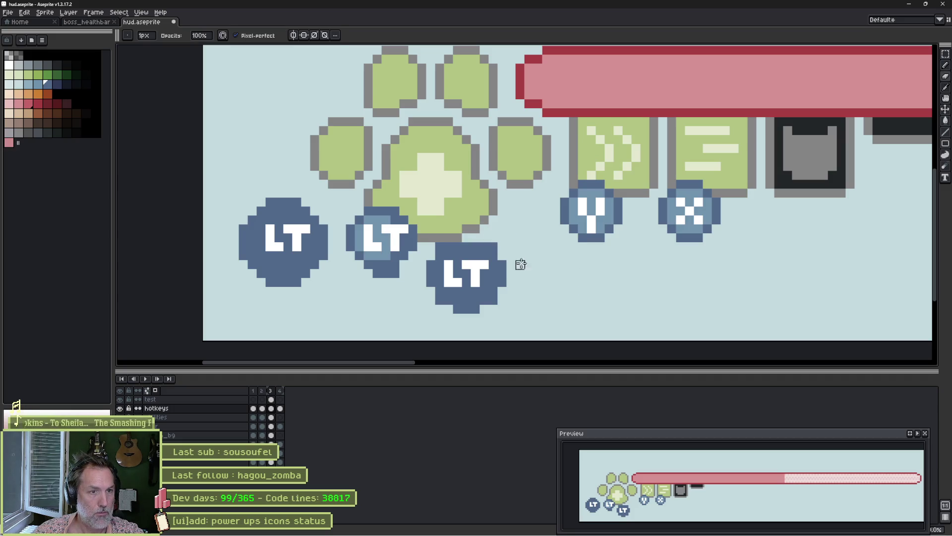
{"action": "mouse_move", "coordinate": [502, 257]}
{"action": "left_mouse_down"}
{"action": "mouse_move", "coordinate": [503, 292]}
{"action": "mouse_move", "coordinate": [482, 314]}
{"action": "mouse_move", "coordinate": [425, 284]}
{"action": "mouse_move", "coordinate": [430, 271]}
{"action": "left_mouse_up"}
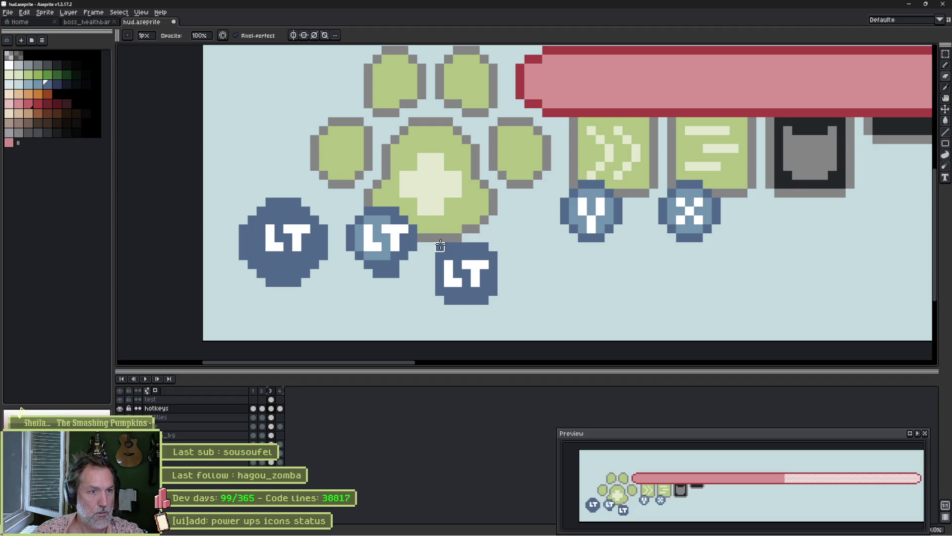
{"action": "key", "text": "i"}
{"action": "left_click", "coordinate": [581, 209]}
{"action": "key", "text": "b"}
{"action": "key", "text": "e"}
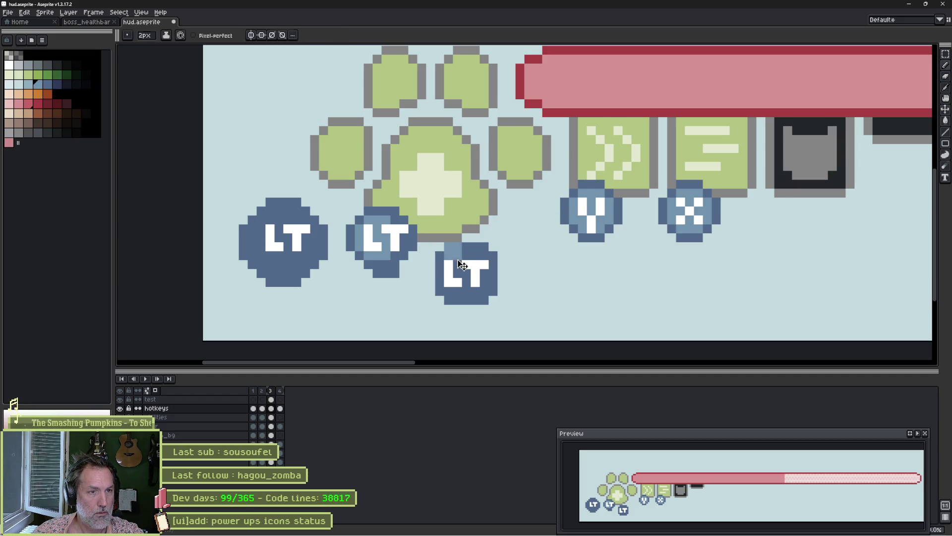
{"action": "mouse_move", "coordinate": [450, 257]}
{"action": "left_mouse_down"}
{"action": "mouse_move", "coordinate": [480, 258]}
{"action": "mouse_move", "coordinate": [486, 291]}
{"action": "left_mouse_up"}
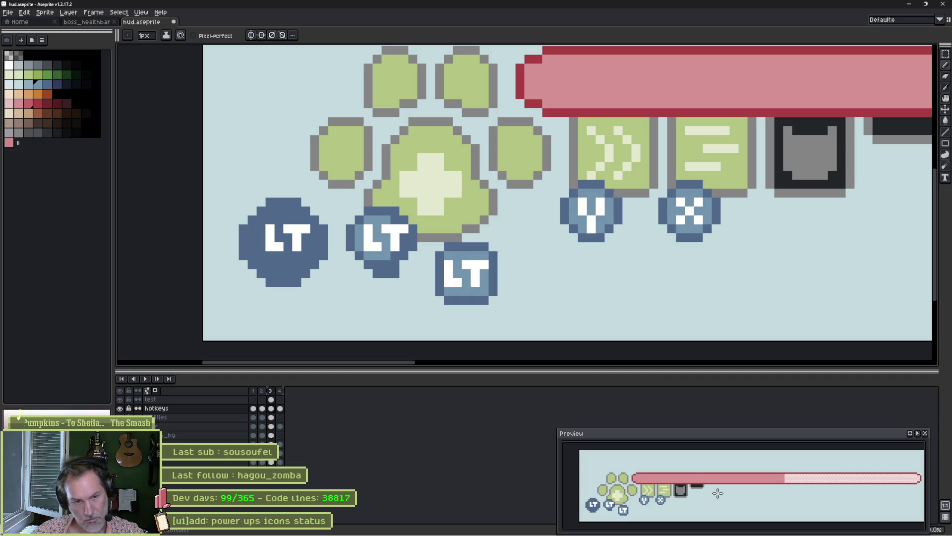
{"action": "key", "text": "e"}
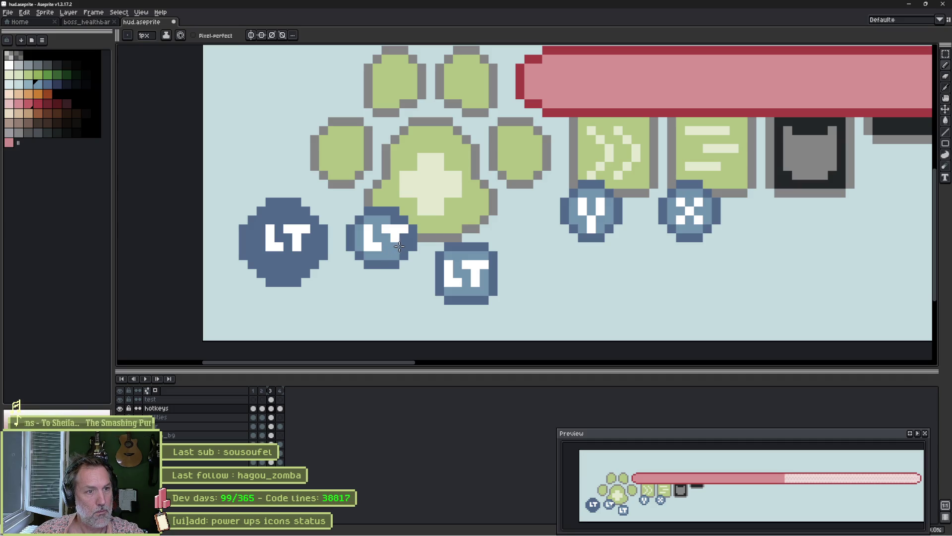
{"action": "left_click", "coordinate": [395, 222], "text": "alt"}
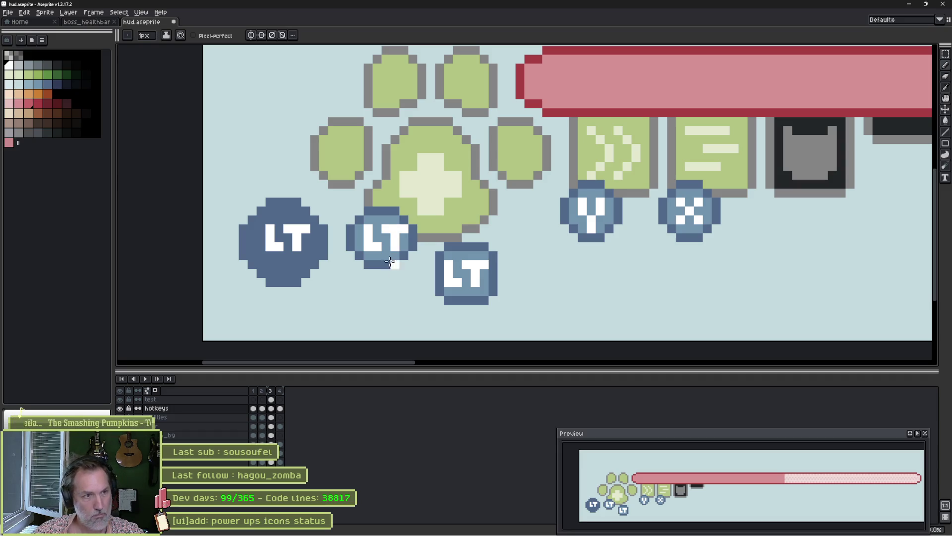
Lasso-move the middle LT badge below the paw and nudge it level with its neighbour.
{"action": "key", "text": "m"}
{"action": "mouse_move", "coordinate": [404, 195]}
{"action": "left_mouse_down"}
{"action": "mouse_move", "coordinate": [397, 281]}
{"action": "mouse_move", "coordinate": [377, 191]}
{"action": "left_mouse_up"}
{"action": "mouse_move", "coordinate": [387, 255]}
{"action": "left_mouse_down"}
{"action": "mouse_move", "coordinate": [395, 289]}
{"action": "mouse_move", "coordinate": [382, 298]}
{"action": "left_mouse_up"}
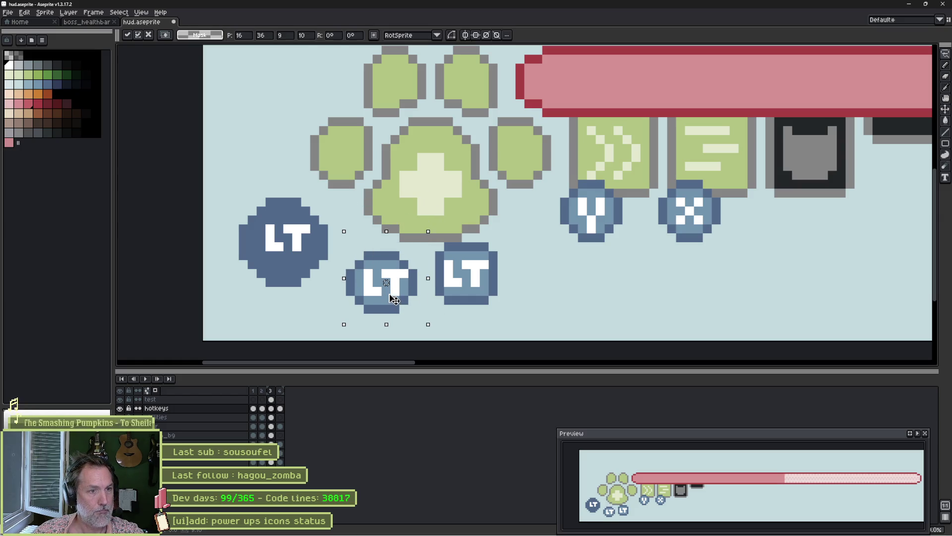
{"action": "key", "text": "b"}
{"action": "mouse_move", "coordinate": [519, 237]}
{"action": "left_mouse_down"}
{"action": "mouse_move", "coordinate": [508, 309]}
{"action": "mouse_move", "coordinate": [432, 263]}
{"action": "mouse_move", "coordinate": [518, 238]}
{"action": "left_mouse_up"}
{"action": "key", "text": "Down"}
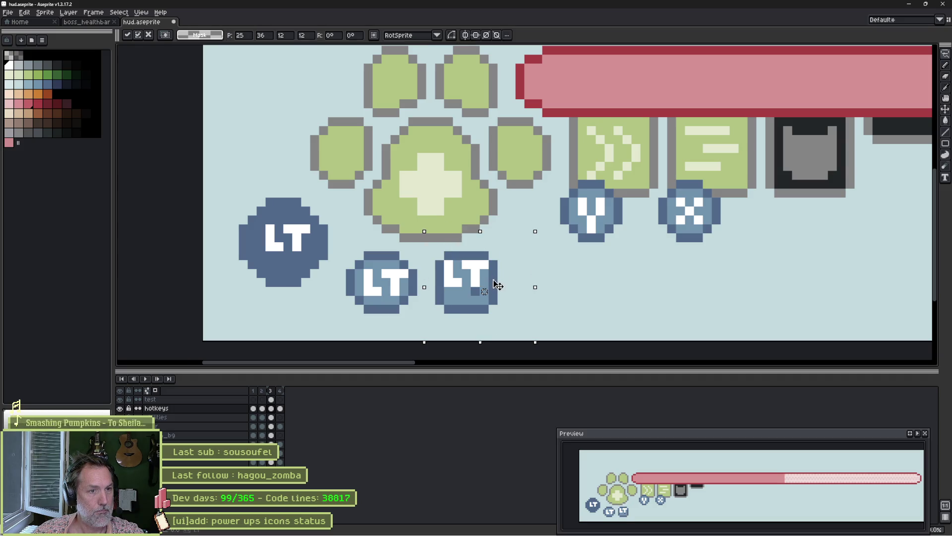
{"action": "key", "text": "Up"}
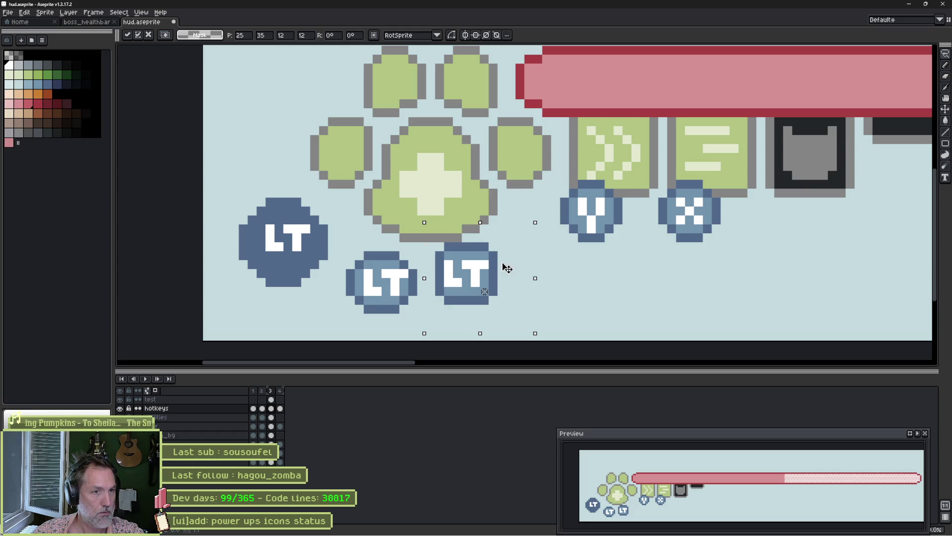
{"action": "key", "text": "Down"}
{"action": "key", "text": "ctrl+d"}
Shift the right badge's letters down a pixel on the test layer and save the sprite.
{"action": "key", "text": "b"}
{"action": "key", "text": "alt+Up"}
{"action": "key", "text": "v"}
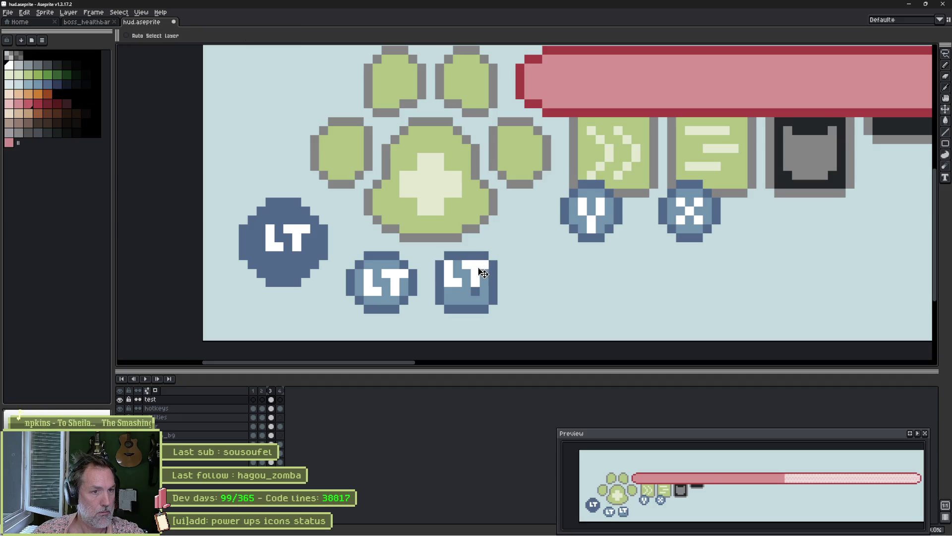
{"action": "left_click_drag", "start_coordinate": [473, 270], "coordinate": [480, 279]}
{"action": "scroll", "coordinate": [448, 258], "scroll_direction": "down", "scroll_amount": 1}
{"action": "key", "text": "ctrl+s"}
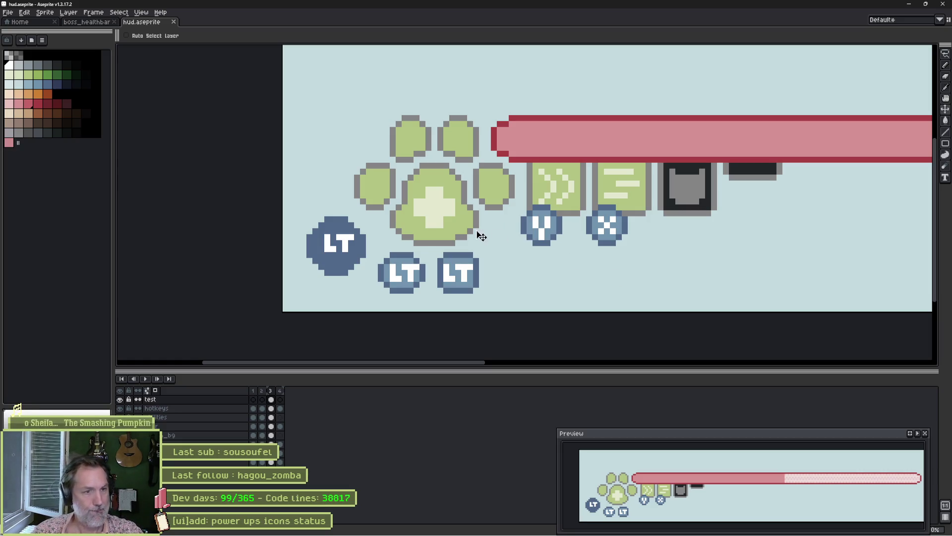
Delete the large LT badge from the hotkeys layer.
{"action": "key", "text": "m"}
{"action": "key", "text": "alt+Down"}
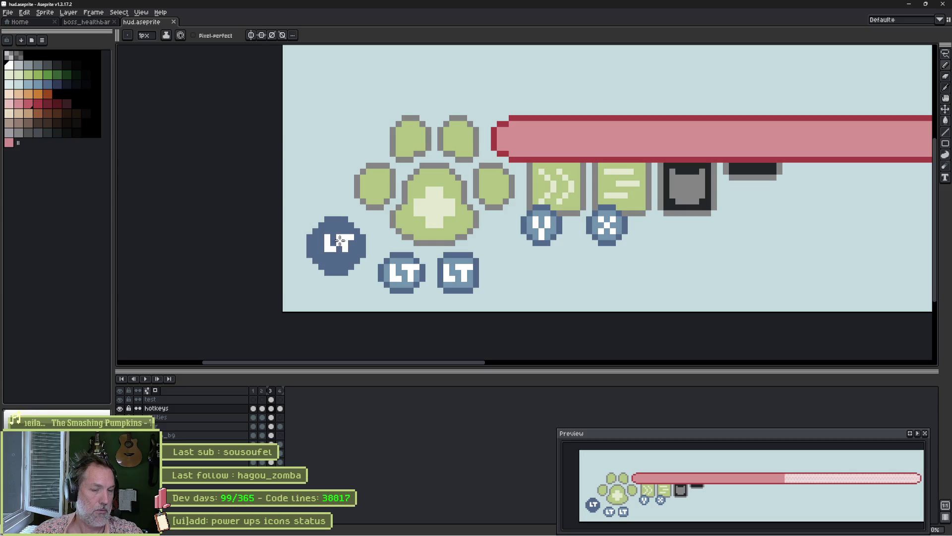
{"action": "mouse_move", "coordinate": [327, 206]}
{"action": "left_mouse_down"}
{"action": "mouse_move", "coordinate": [367, 238]}
{"action": "mouse_move", "coordinate": [328, 286]}
{"action": "mouse_move", "coordinate": [320, 194]}
{"action": "mouse_move", "coordinate": [336, 205]}
{"action": "left_mouse_up"}
{"action": "key", "text": "Delete"}
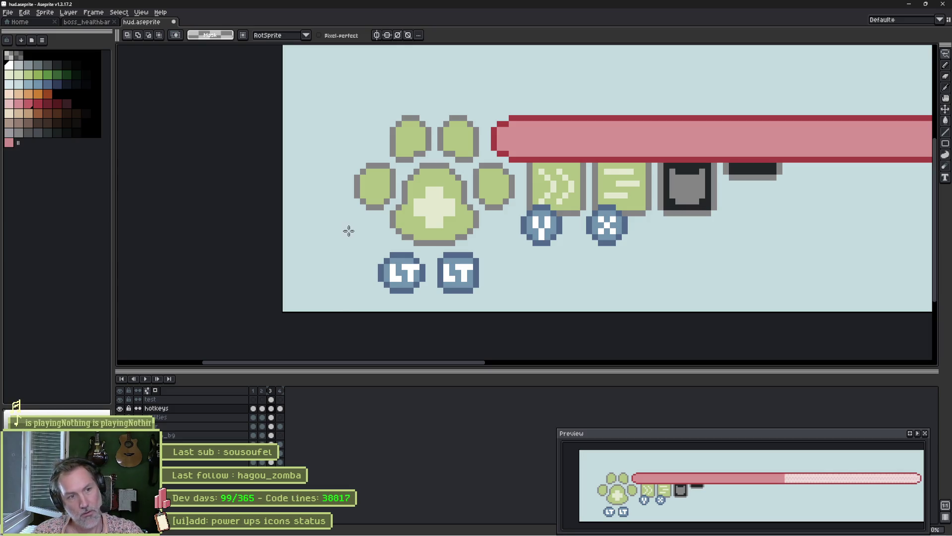
Repaint the second LT badge's side columns with the dark blue outline colour.
{"action": "scroll", "coordinate": [455, 276], "scroll_direction": "up", "scroll_amount": 3}
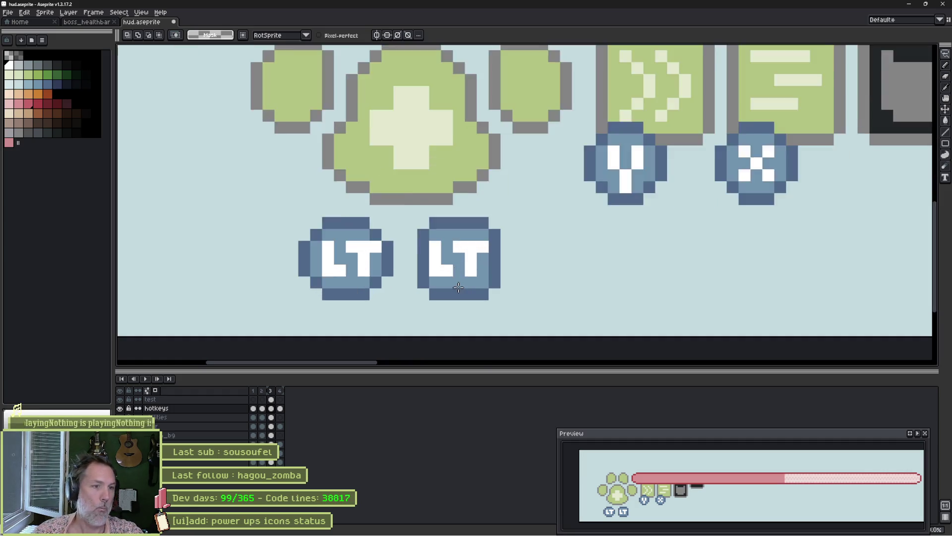
{"action": "key", "text": "b"}
{"action": "left_click_drag", "start_coordinate": [404, 234], "coordinate": [406, 263]}
{"action": "left_click_drag", "start_coordinate": [512, 226], "coordinate": [512, 263]}
{"action": "key", "text": "i"}
{"action": "left_click", "coordinate": [517, 208]}
{"action": "key", "text": "b"}
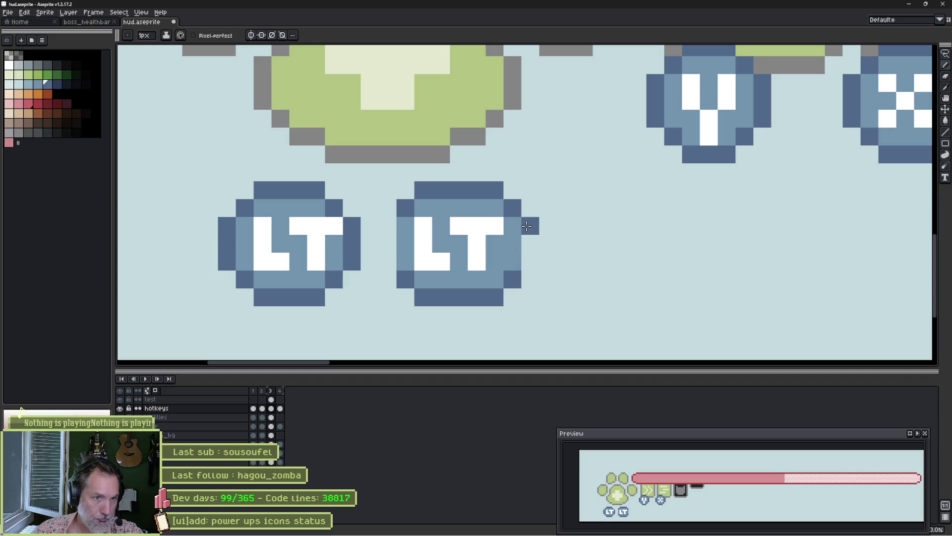
{"action": "left_click_drag", "start_coordinate": [530, 226], "coordinate": [530, 267]}
{"action": "left_click_drag", "start_coordinate": [388, 226], "coordinate": [383, 260]}
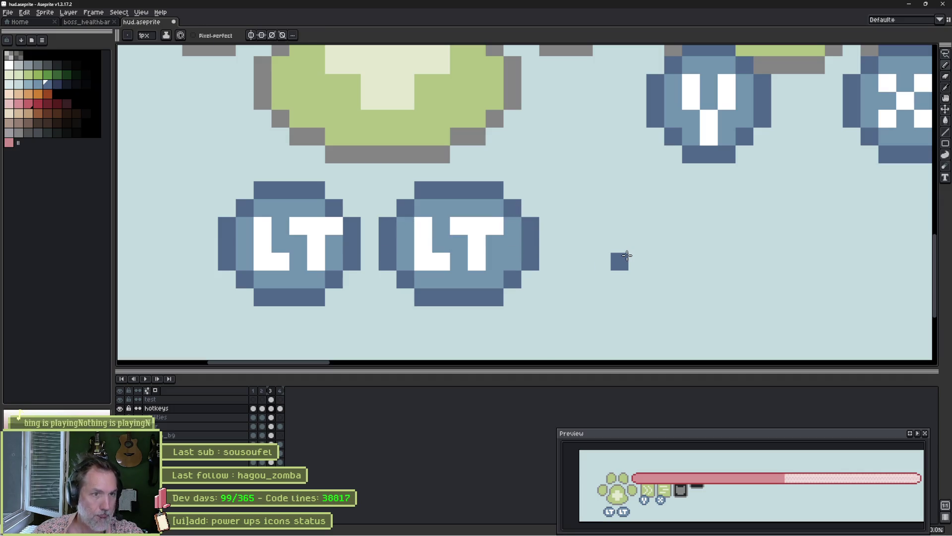
{"action": "left_click", "coordinate": [476, 279]}
{"action": "key", "text": "ctrl+z"}
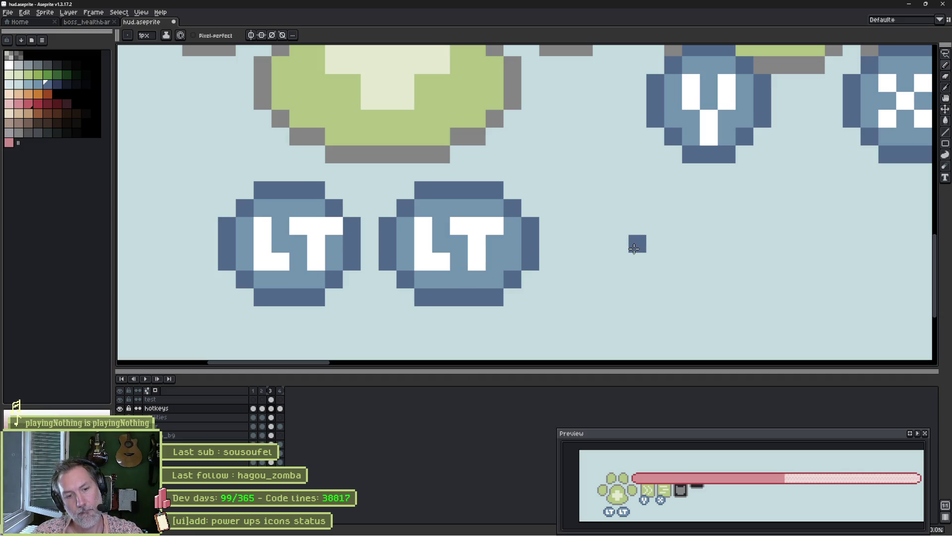
Lasso-select the left LT badge and shift it 4 pixels left.
{"action": "scroll", "coordinate": [586, 243], "scroll_direction": "left", "scroll_amount": 3}
{"action": "scroll", "coordinate": [633, 223], "scroll_direction": "up", "scroll_amount": 1}
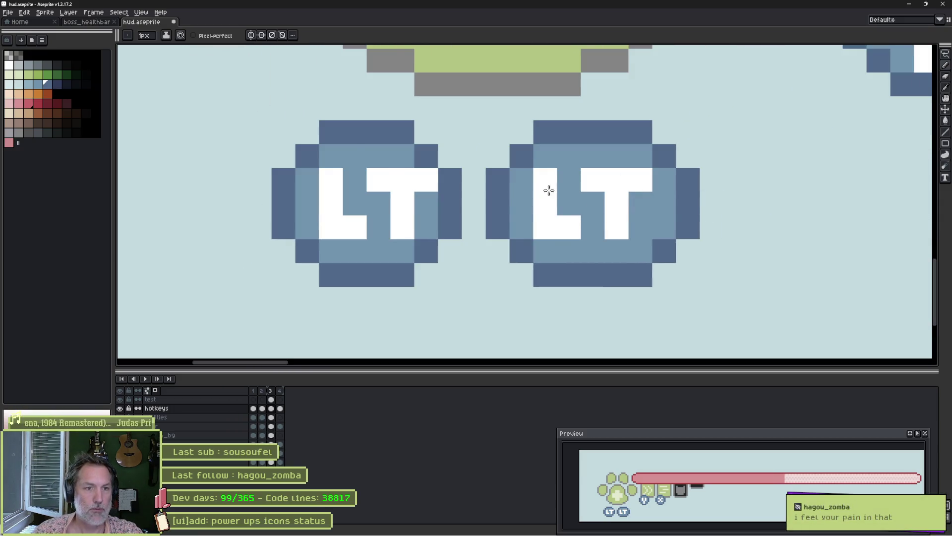
{"action": "scroll", "coordinate": [560, 189], "scroll_direction": "down", "scroll_amount": 1}
{"action": "key", "text": "q"}
{"action": "mouse_move", "coordinate": [459, 142]}
{"action": "left_mouse_down"}
{"action": "mouse_move", "coordinate": [440, 251]}
{"action": "mouse_move", "coordinate": [348, 138]}
{"action": "left_mouse_up"}
{"action": "left_click_drag", "start_coordinate": [449, 200], "coordinate": [377, 200]}
Try moving the right LT badge up-left, then revert it and clear the selection.
{"action": "mouse_move", "coordinate": [566, 127]}
{"action": "left_mouse_down"}
{"action": "mouse_move", "coordinate": [691, 211]}
{"action": "mouse_move", "coordinate": [516, 155]}
{"action": "left_mouse_up"}
{"action": "mouse_move", "coordinate": [516, 192]}
{"action": "left_mouse_down"}
{"action": "mouse_move", "coordinate": [491, 141]}
{"action": "mouse_move", "coordinate": [527, 181]}
{"action": "left_mouse_up"}
{"action": "scroll", "coordinate": [527, 181], "scroll_direction": "down", "scroll_amount": 1}
{"action": "scroll", "coordinate": [608, 256], "scroll_direction": "up", "scroll_amount": 1}
{"action": "left_click_drag", "start_coordinate": [608, 255], "coordinate": [487, 174]}
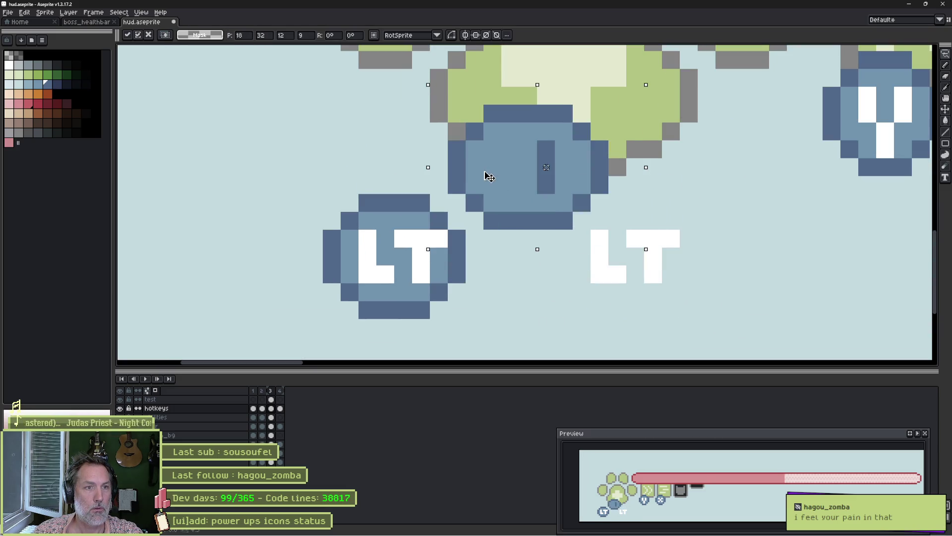
{"action": "key", "text": "ctrl+z"}
{"action": "key", "text": "ctrl+d"}
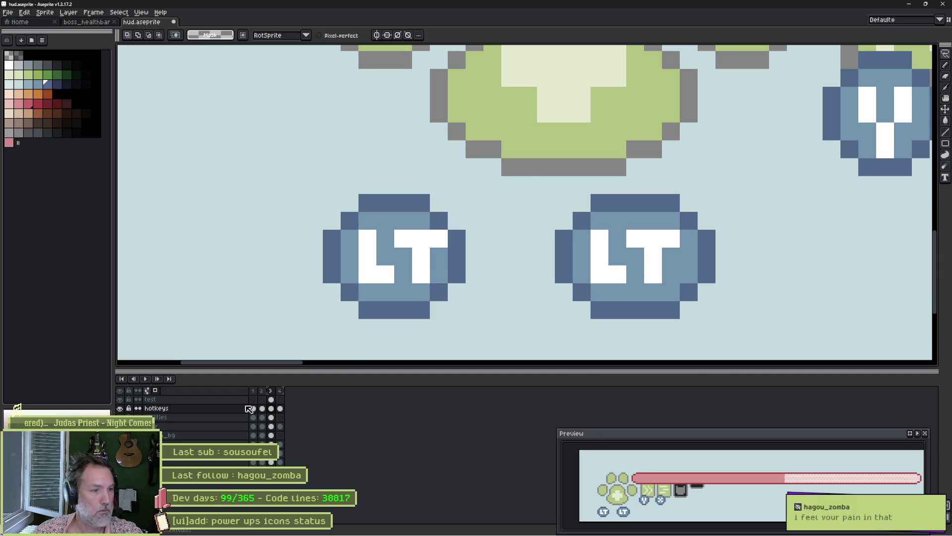
Delete the test layer and move the right LT badge up under the paw's central pad.
{"action": "right_click", "coordinate": [212, 400]}
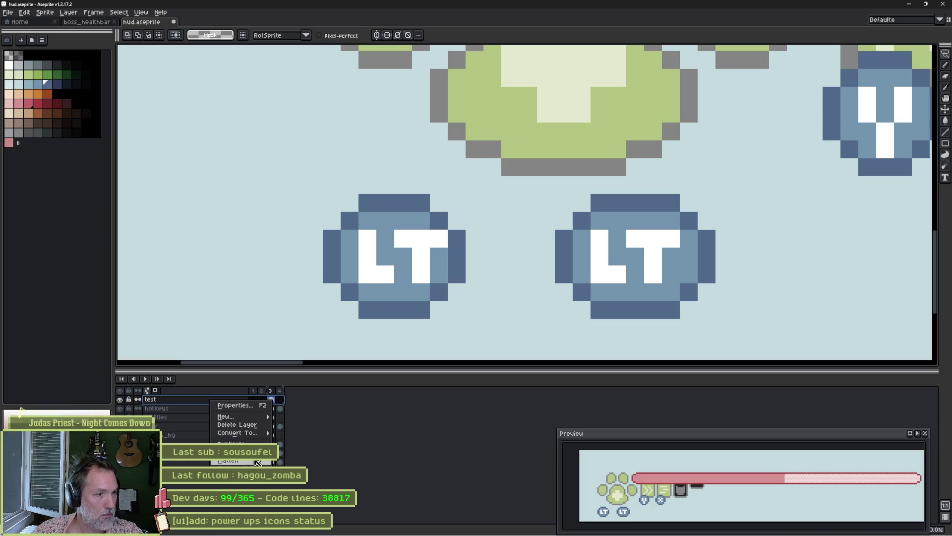
{"action": "left_click", "coordinate": [237, 424]}
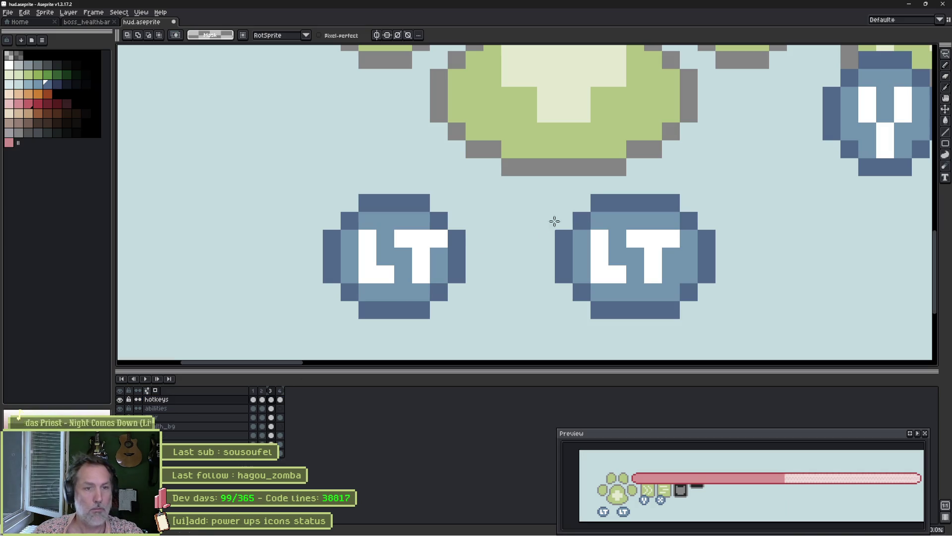
{"action": "mouse_move", "coordinate": [590, 187]}
{"action": "left_mouse_down"}
{"action": "mouse_move", "coordinate": [703, 328]}
{"action": "mouse_move", "coordinate": [597, 199]}
{"action": "left_mouse_up"}
{"action": "left_click_drag", "start_coordinate": [647, 273], "coordinate": [654, 213]}
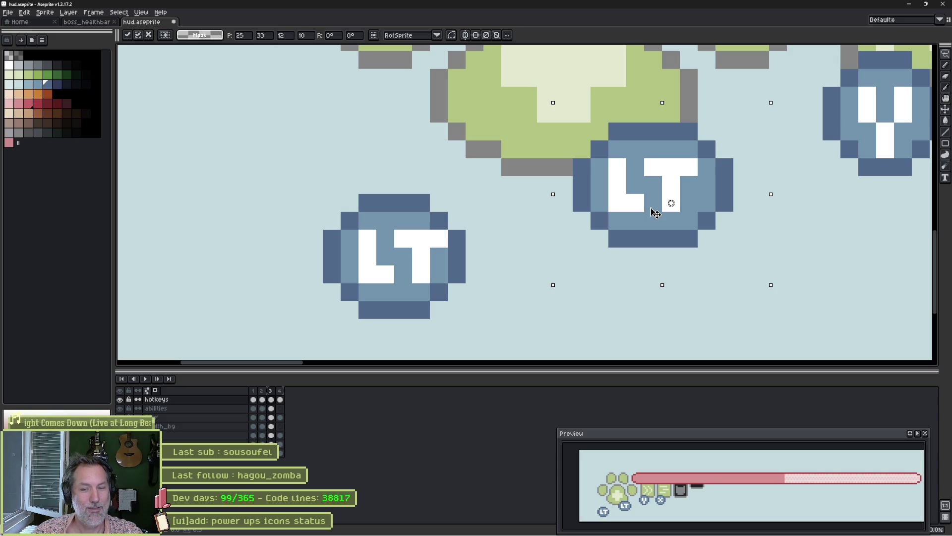
{"action": "left_click_drag", "start_coordinate": [658, 210], "coordinate": [660, 193]}
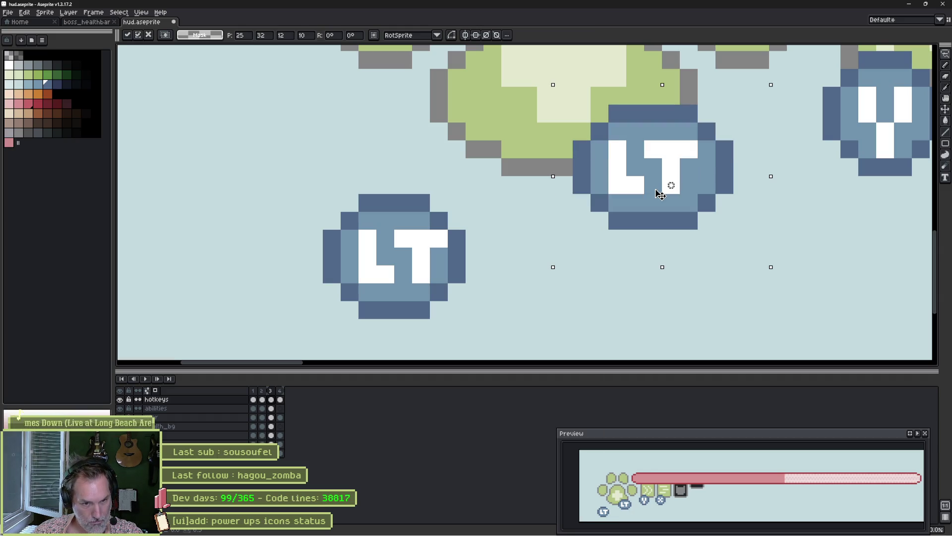
{"action": "mouse_move", "coordinate": [661, 193]}
{"action": "left_mouse_down"}
{"action": "mouse_move", "coordinate": [470, 193]}
{"action": "mouse_move", "coordinate": [690, 189]}
{"action": "left_mouse_up"}
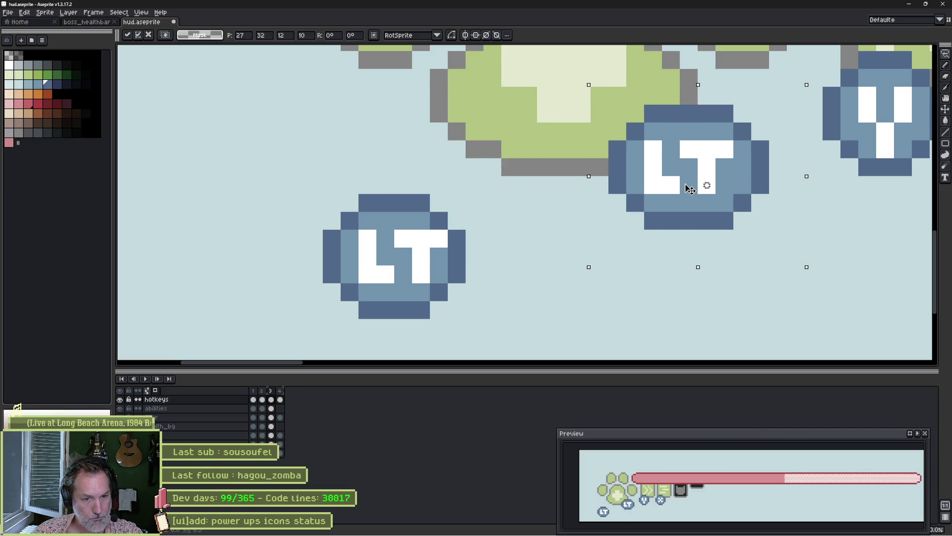
{"action": "mouse_move", "coordinate": [690, 189]}
{"action": "left_mouse_down"}
{"action": "mouse_move", "coordinate": [589, 126]}
{"action": "mouse_move", "coordinate": [565, 81]}
{"action": "left_mouse_up"}
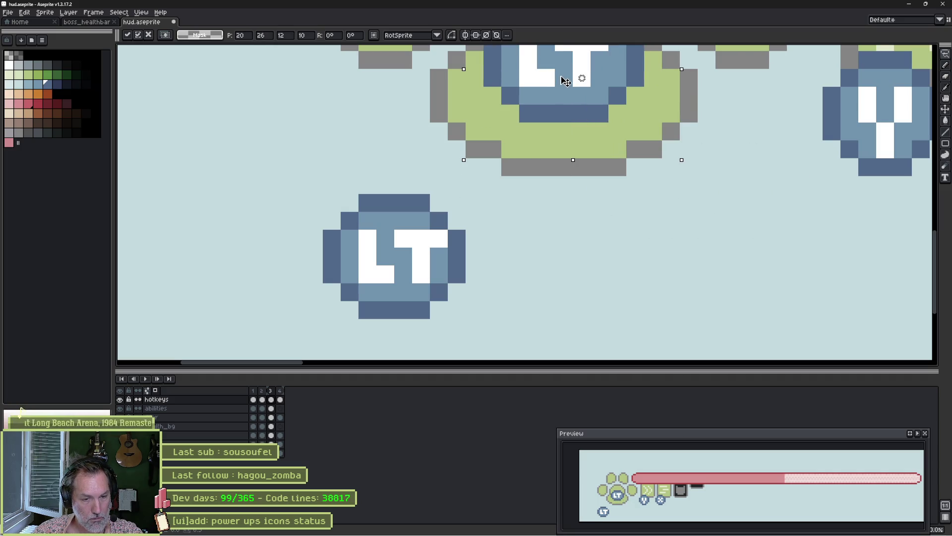
{"action": "mouse_move", "coordinate": [565, 80]}
{"action": "left_mouse_down"}
{"action": "mouse_move", "coordinate": [592, 119]}
{"action": "mouse_move", "coordinate": [675, 191]}
{"action": "left_mouse_up"}
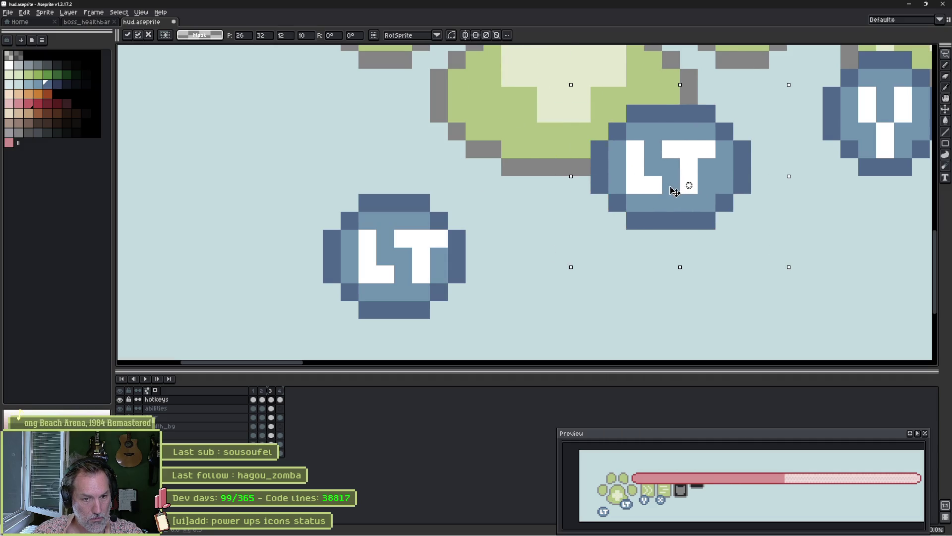
Move the other LT badge up and left, then deselect and view the whole HUD strip.
{"action": "scroll", "coordinate": [674, 191], "scroll_direction": "down", "scroll_amount": 2}
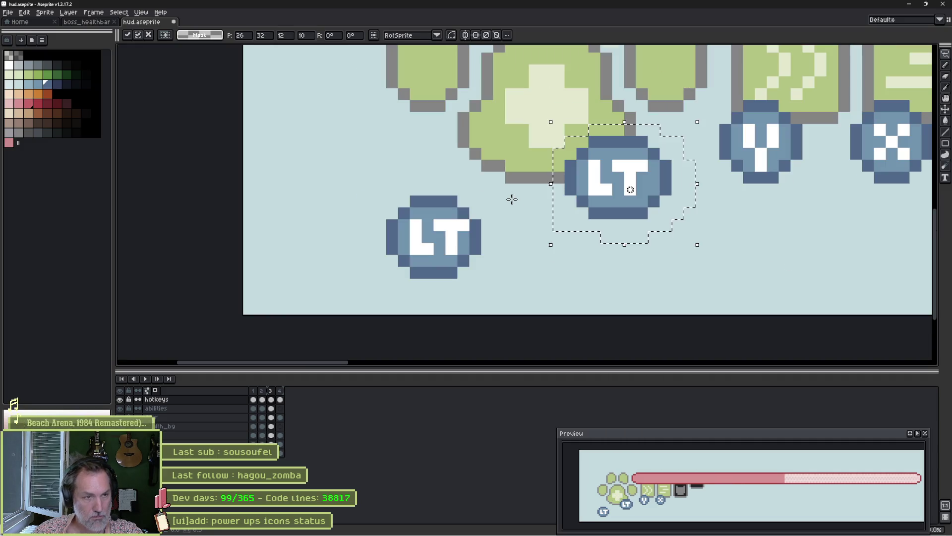
{"action": "mouse_move", "coordinate": [450, 188]}
{"action": "left_mouse_down"}
{"action": "mouse_move", "coordinate": [491, 222]}
{"action": "mouse_move", "coordinate": [392, 193]}
{"action": "left_mouse_up"}
{"action": "mouse_move", "coordinate": [461, 248]}
{"action": "left_mouse_down"}
{"action": "mouse_move", "coordinate": [463, 223]}
{"action": "mouse_move", "coordinate": [511, 199]}
{"action": "mouse_move", "coordinate": [368, 214]}
{"action": "mouse_move", "coordinate": [380, 214]}
{"action": "left_mouse_up"}
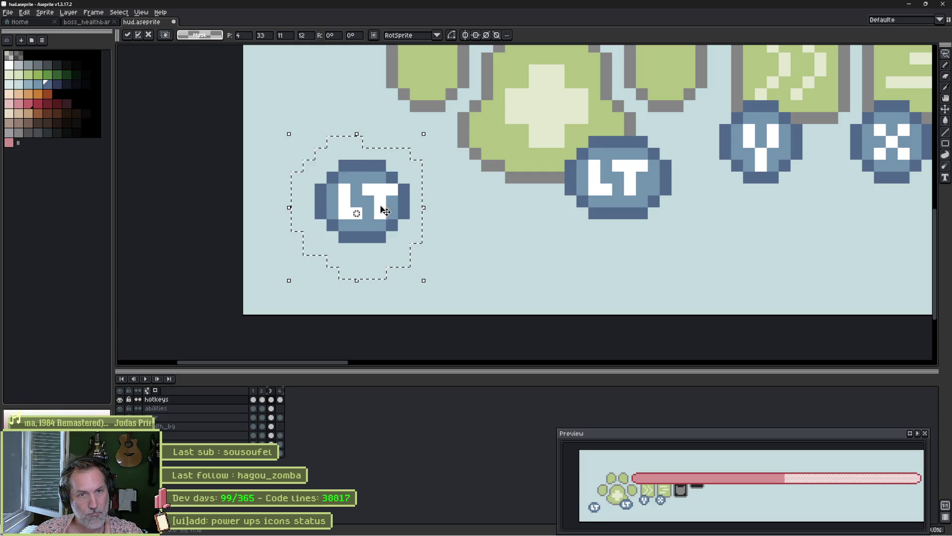
{"action": "scroll", "coordinate": [446, 193], "scroll_direction": "down", "scroll_amount": 3}
{"action": "key", "text": "ctrl+d"}
{"action": "mouse_move", "coordinate": [586, 144]}
{"action": "left_mouse_down"}
{"action": "mouse_move", "coordinate": [619, 154]}
{"action": "mouse_move", "coordinate": [426, 239]}
{"action": "left_mouse_up"}
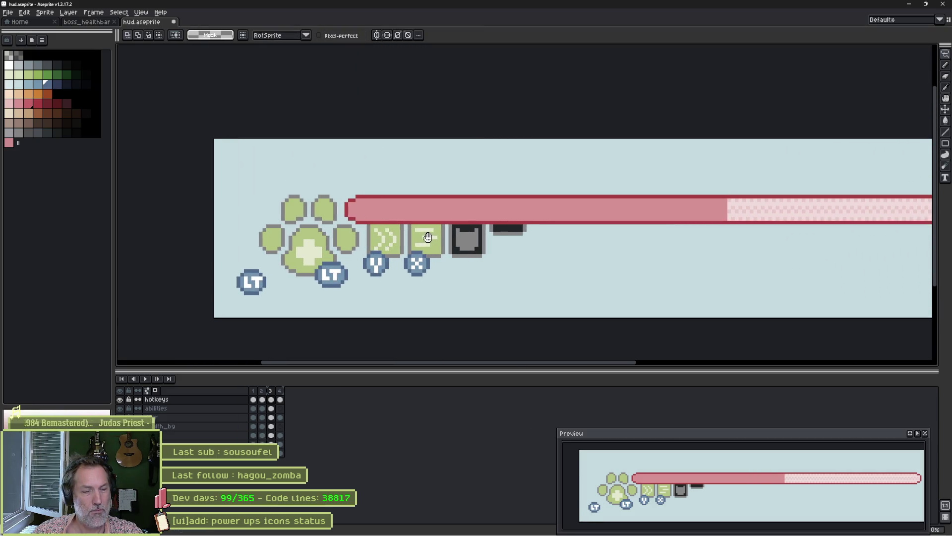
{"action": "right_click", "coordinate": [229, 400]}
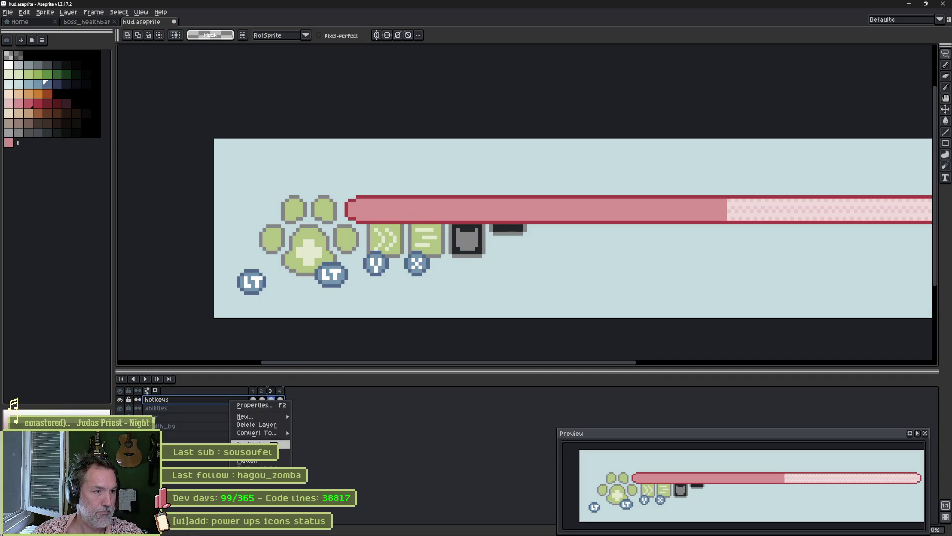
Compare frames 2 and 4, then return to frame 3's hotkeys cel.
{"action": "left_click", "coordinate": [365, 397]}
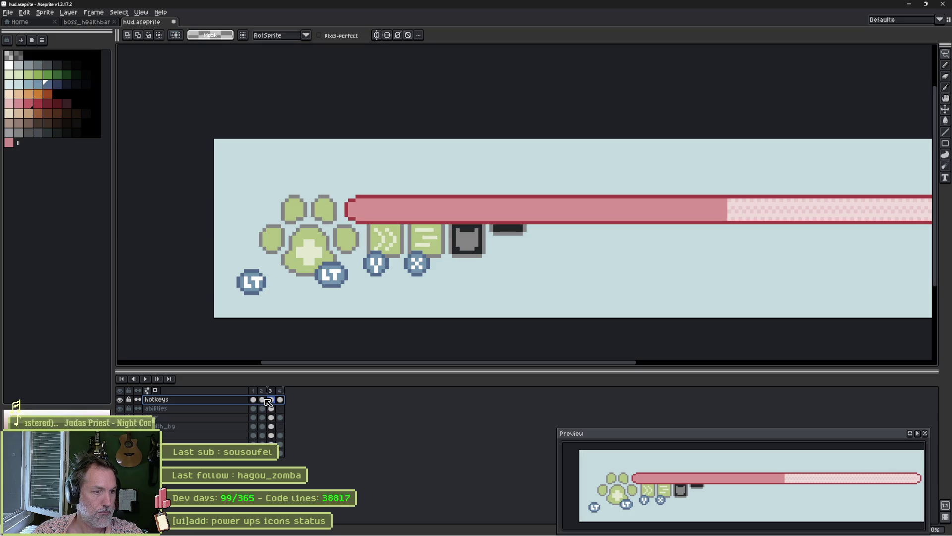
{"action": "left_click", "coordinate": [264, 400]}
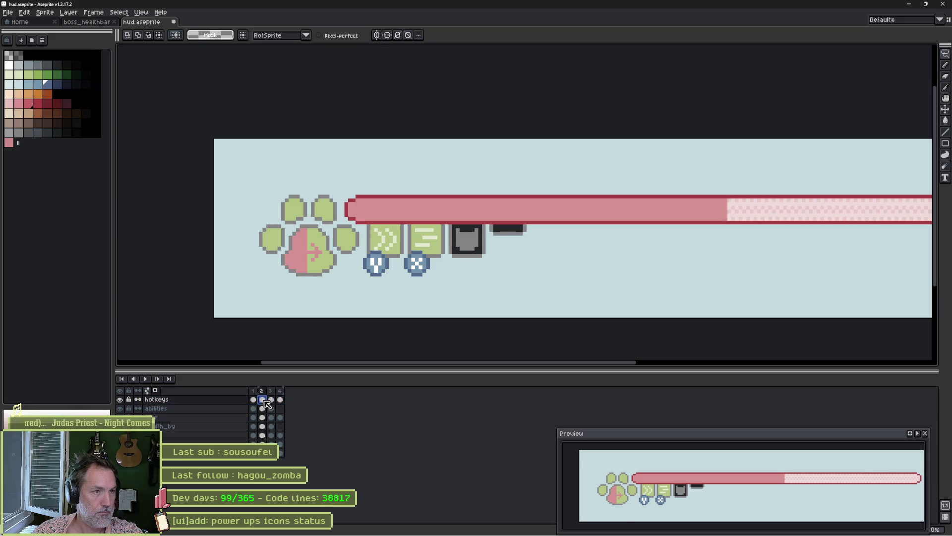
{"action": "left_click", "coordinate": [272, 401]}
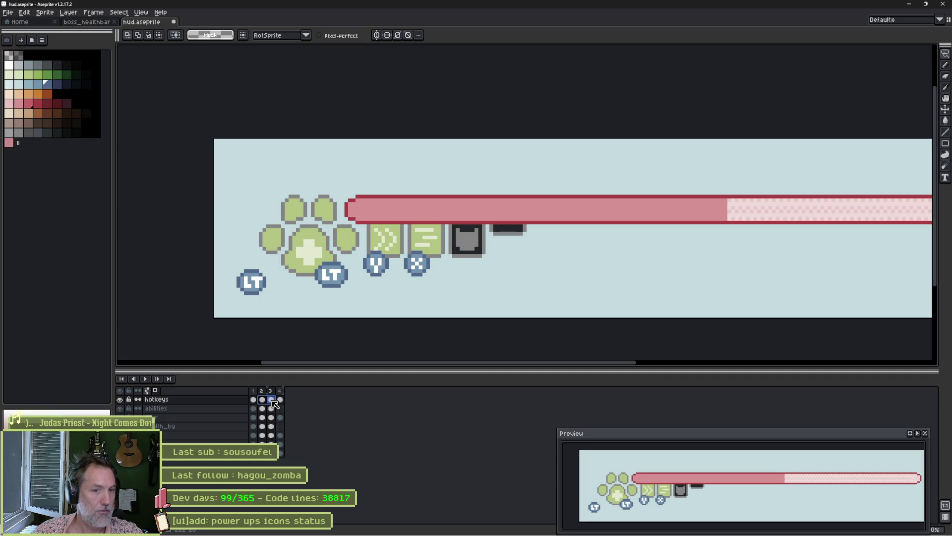
{"action": "left_click", "coordinate": [280, 400]}
{"action": "left_click", "coordinate": [272, 400]}
{"action": "left_click", "coordinate": [274, 401]}
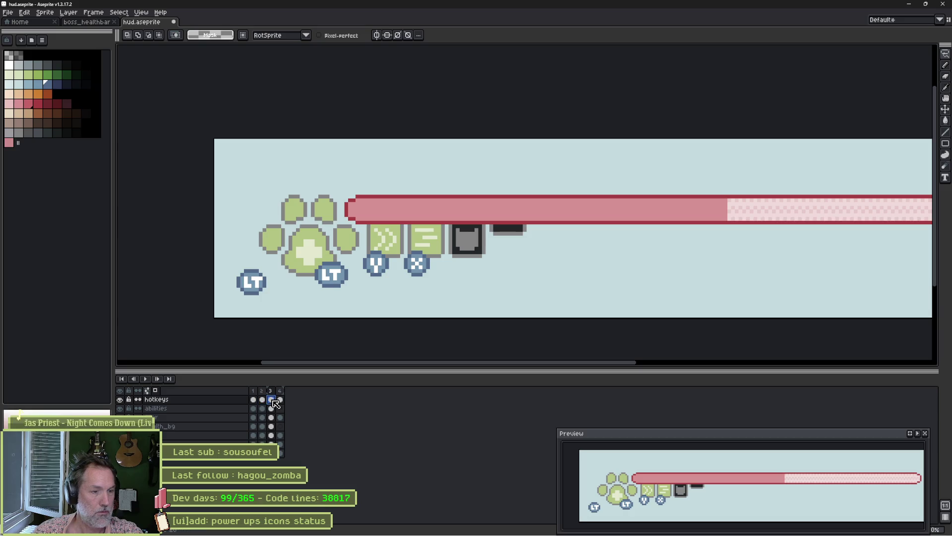
Add a new frame after frame 3 and fill the paw's central pad with health-bar pink.
{"action": "key", "text": "alt+n"}
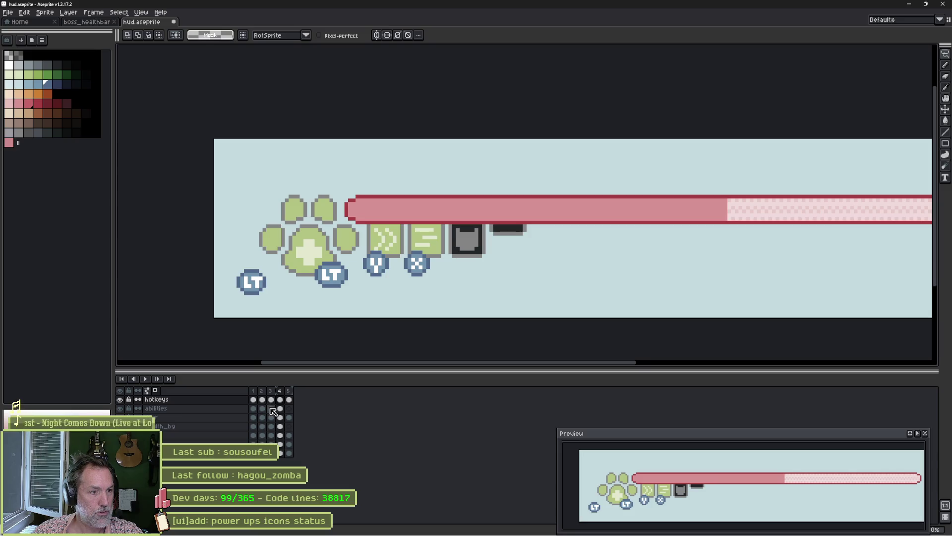
{"action": "key", "text": "i"}
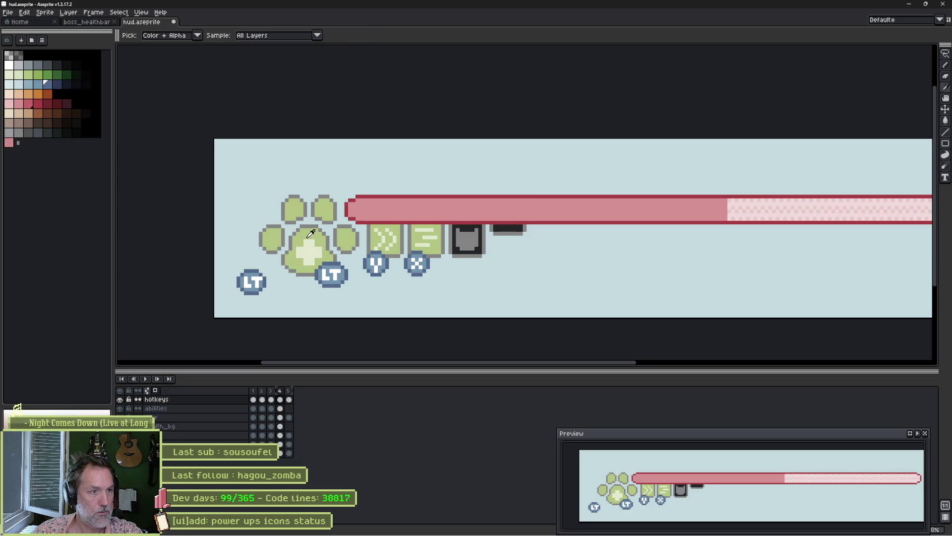
{"action": "left_click", "coordinate": [310, 236], "text": "ctrl"}
{"action": "key", "text": "b"}
{"action": "key", "text": "g"}
{"action": "left_click", "coordinate": [372, 206], "text": "alt"}
{"action": "left_click", "coordinate": [310, 236]}
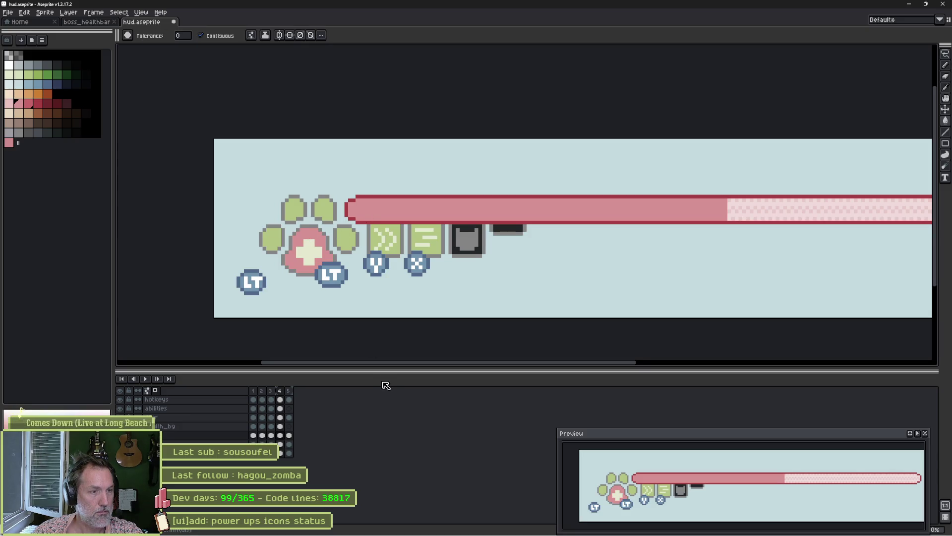
Flip between the green-pad frame and the new pink-pad frame to compare them.
{"action": "key", "text": "Left"}
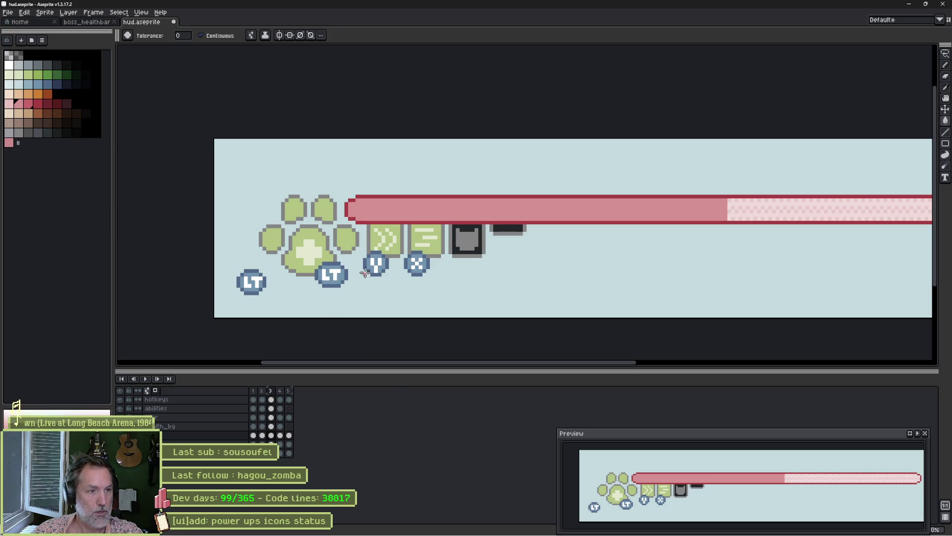
{"action": "key", "text": "Right"}
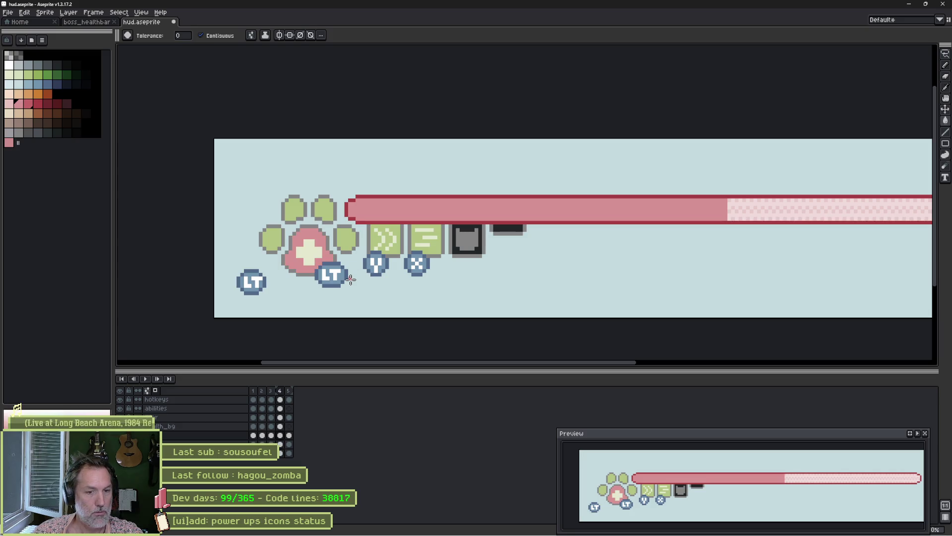
{"action": "key", "text": "Left"}
{"action": "key", "text": "Right"}
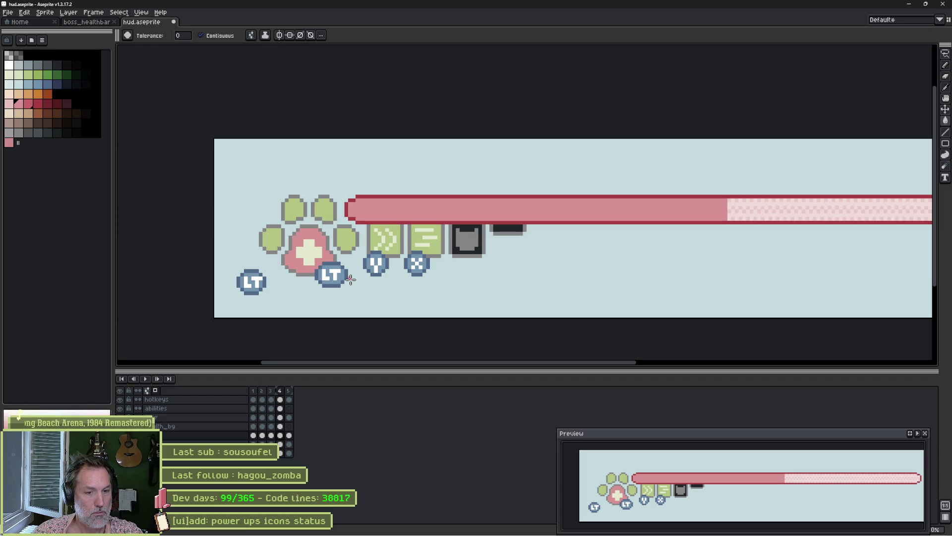
{"action": "scroll", "coordinate": [351, 278], "scroll_direction": "up", "scroll_amount": 4}
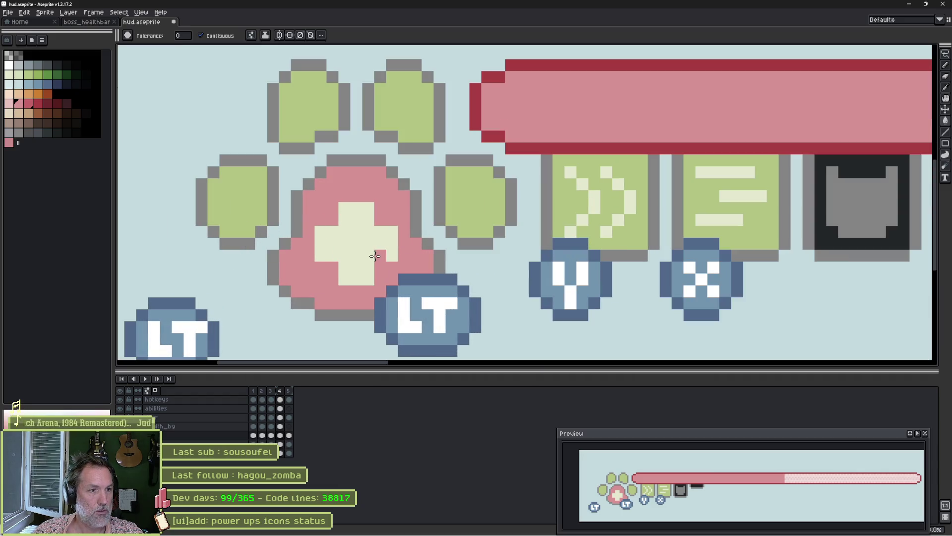
Centre the paw pad in view and add a new frame after frame 4.
{"action": "left_click_drag", "start_coordinate": [371, 255], "coordinate": [307, 252]}
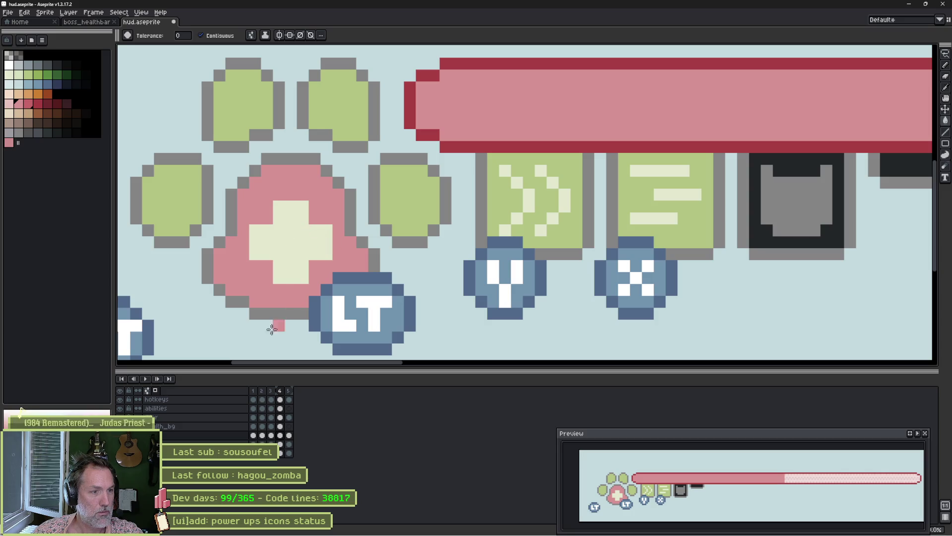
{"action": "left_click", "coordinate": [296, 247], "text": "ctrl"}
{"action": "key", "text": "b"}
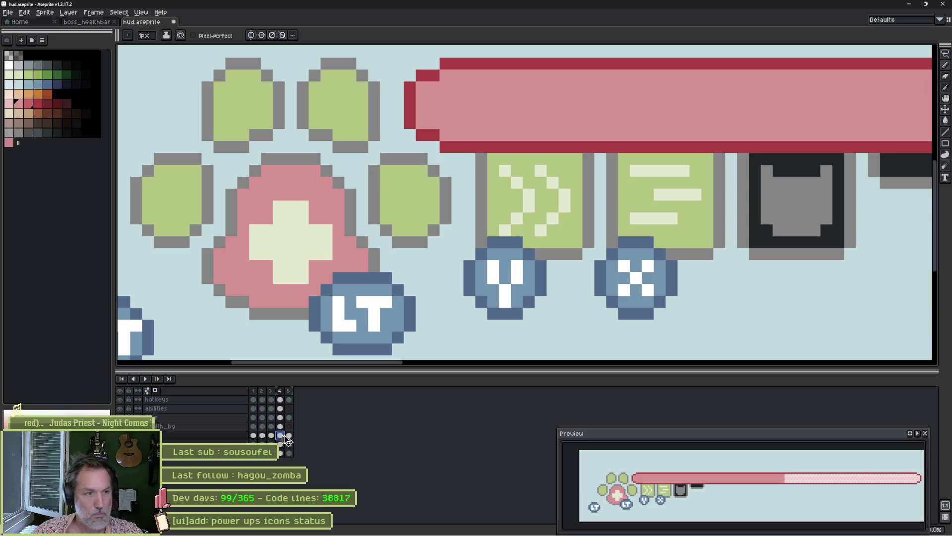
{"action": "key", "text": "alt+n"}
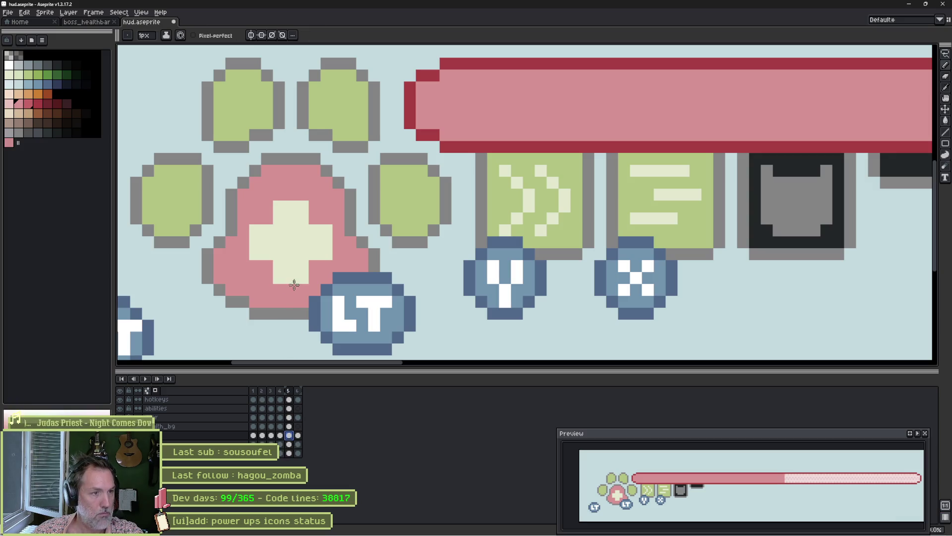
Paint over the cross's lower part and corners in pink, leaving a hollow cream chevron.
{"action": "mouse_move", "coordinate": [266, 284]}
{"action": "left_mouse_down"}
{"action": "mouse_move", "coordinate": [297, 278]}
{"action": "mouse_move", "coordinate": [320, 254]}
{"action": "mouse_move", "coordinate": [283, 248]}
{"action": "mouse_move", "coordinate": [297, 214]}
{"action": "left_mouse_up"}
{"action": "left_click", "coordinate": [243, 254]}
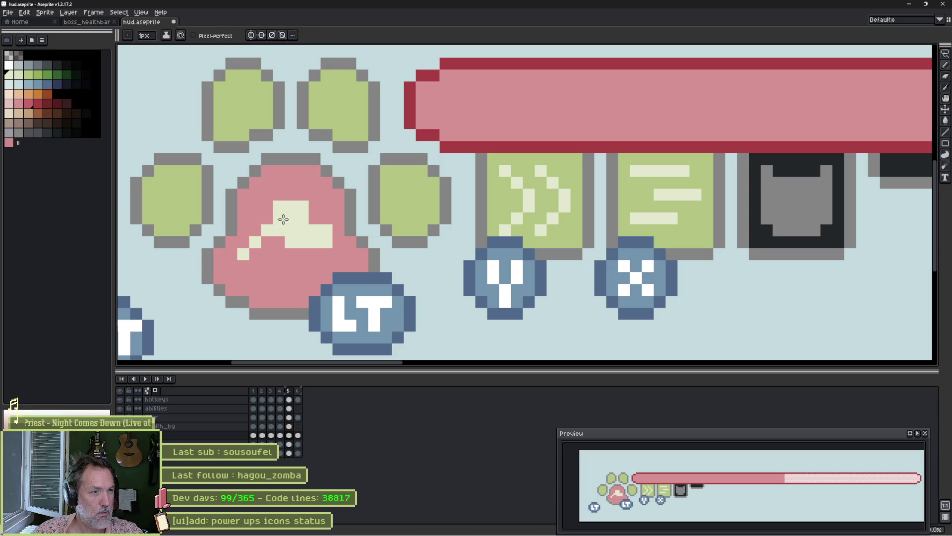
{"action": "left_click", "coordinate": [268, 206], "text": "alt"}
{"action": "left_click", "coordinate": [280, 206]}
{"action": "left_click", "coordinate": [304, 200]}
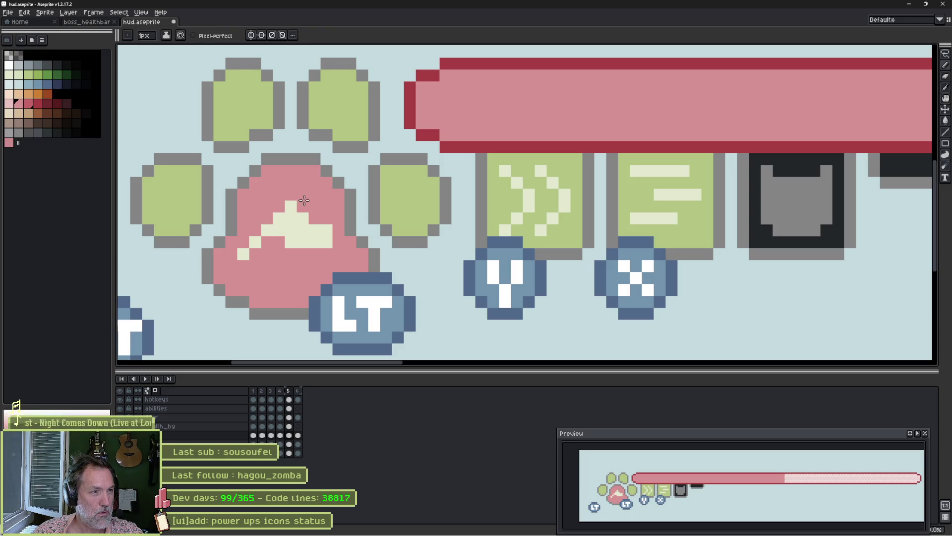
{"action": "left_click", "coordinate": [279, 230]}
{"action": "left_click_drag", "start_coordinate": [288, 230], "coordinate": [314, 252]}
Draw a second cream chevron below the first and clean up stray cream pixels with pink.
{"action": "left_click", "coordinate": [327, 242], "text": "alt"}
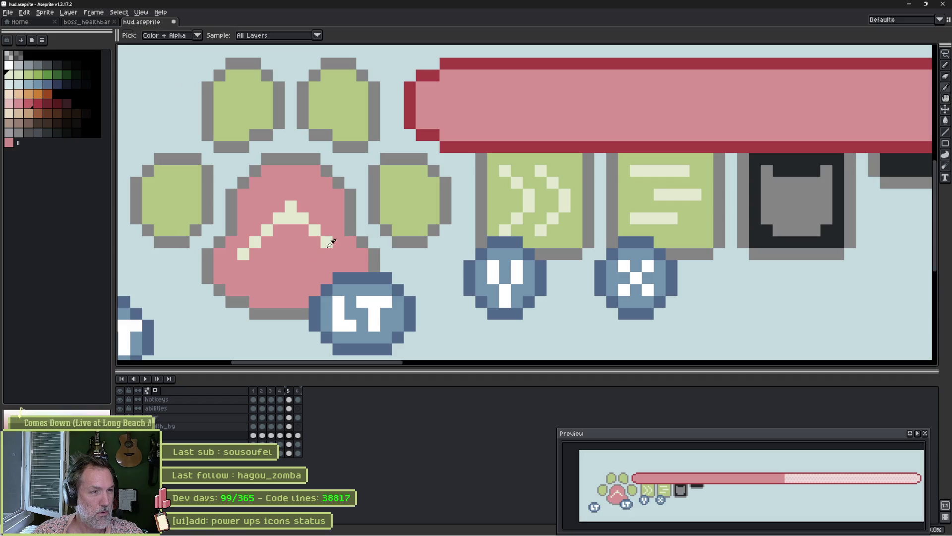
{"action": "left_click", "coordinate": [339, 254]}
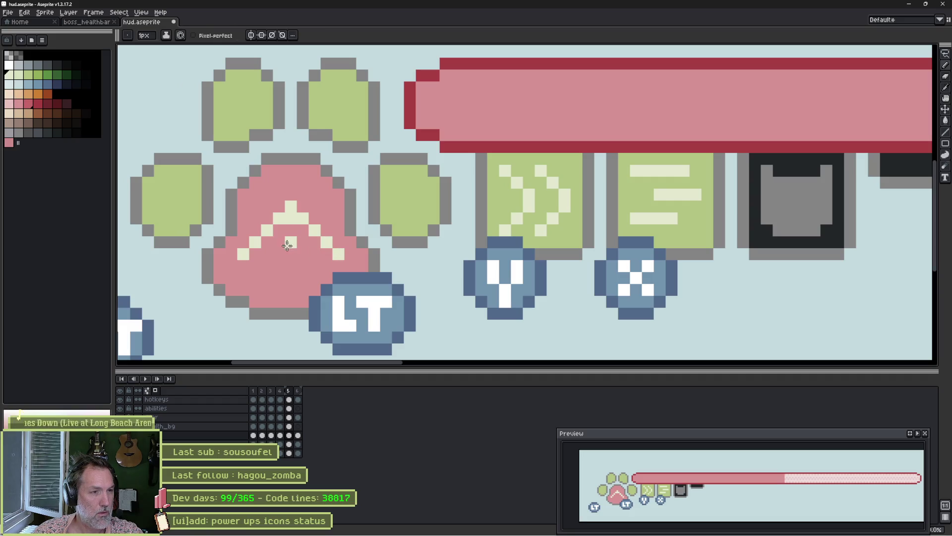
{"action": "left_click_drag", "start_coordinate": [241, 272], "coordinate": [256, 272]}
{"action": "key", "text": "ctrl+z"}
{"action": "left_click", "coordinate": [258, 269]}
{"action": "key", "text": "ctrl+z"}
{"action": "left_click", "coordinate": [255, 279]}
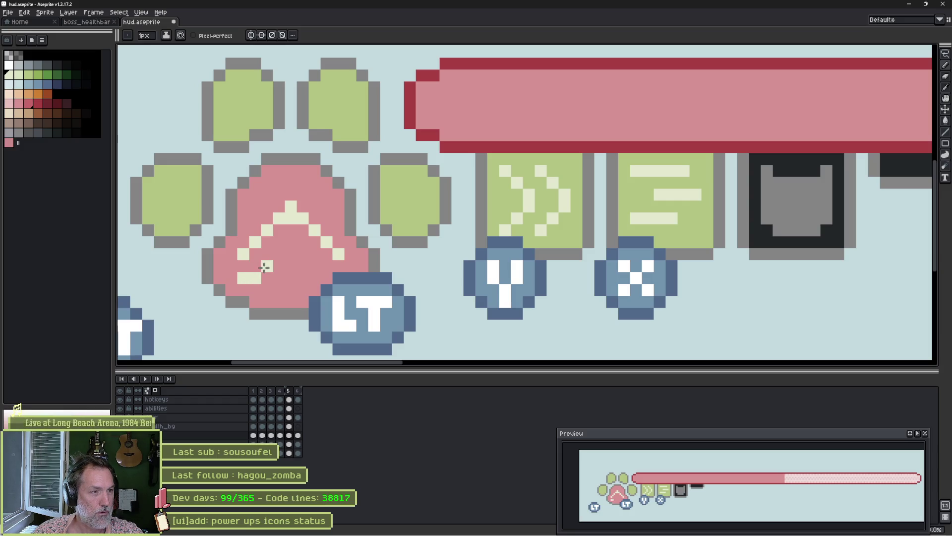
{"action": "mouse_move", "coordinate": [265, 267]}
{"action": "left_mouse_down"}
{"action": "mouse_move", "coordinate": [288, 245]}
{"action": "mouse_move", "coordinate": [314, 267]}
{"action": "left_mouse_up"}
{"action": "left_click", "coordinate": [278, 290], "text": "alt"}
{"action": "left_click", "coordinate": [291, 277]}
{"action": "left_click", "coordinate": [249, 278]}
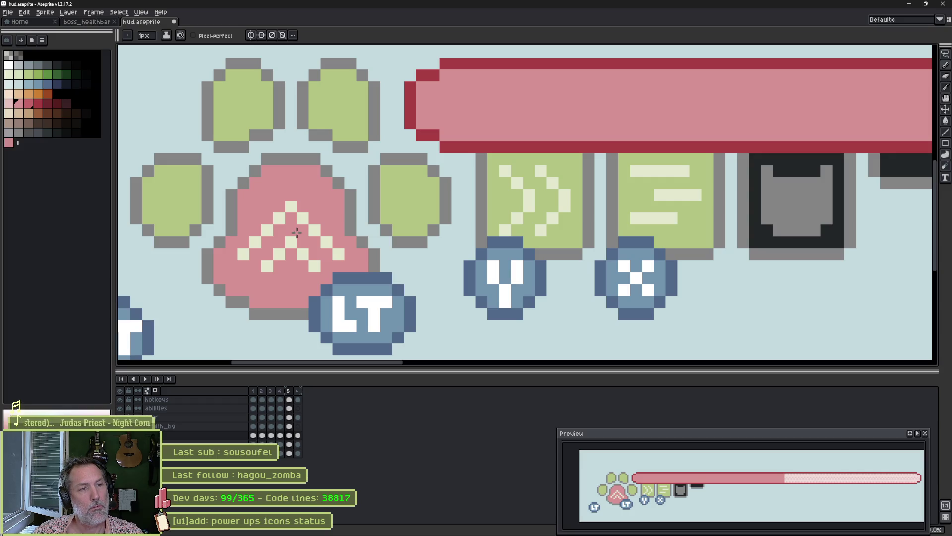
{"action": "scroll", "coordinate": [291, 227], "scroll_direction": "down", "scroll_amount": 2}
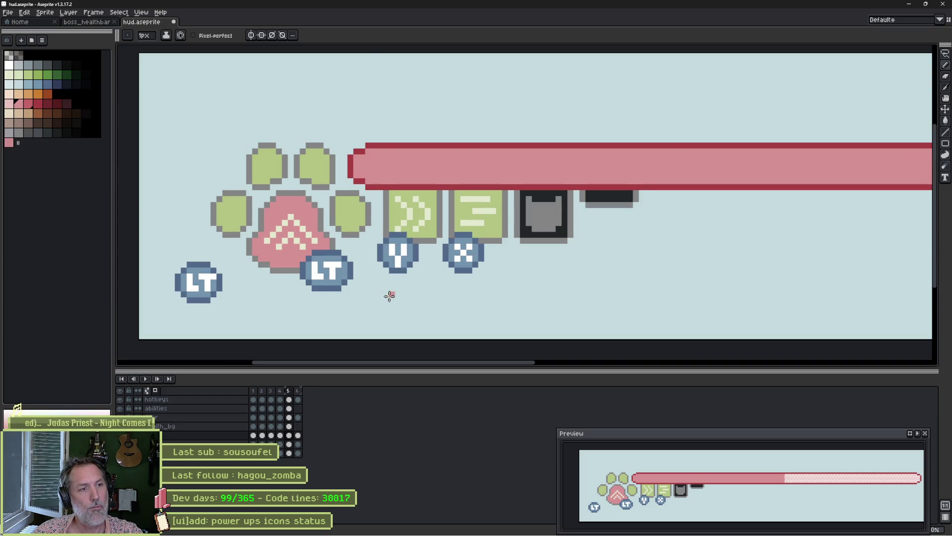
{"action": "scroll", "coordinate": [390, 295], "scroll_direction": "up", "scroll_amount": 1}
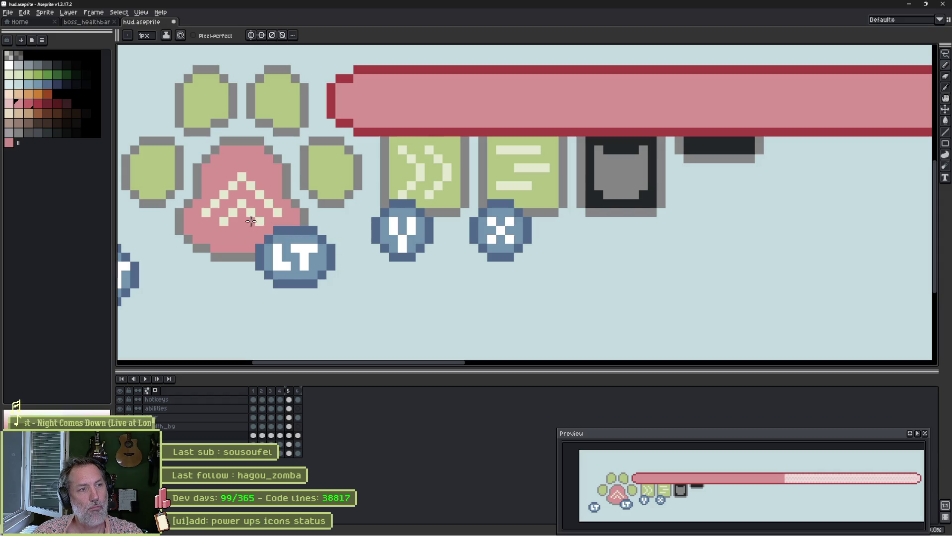
{"action": "scroll", "coordinate": [250, 200], "scroll_direction": "up", "scroll_amount": 3}
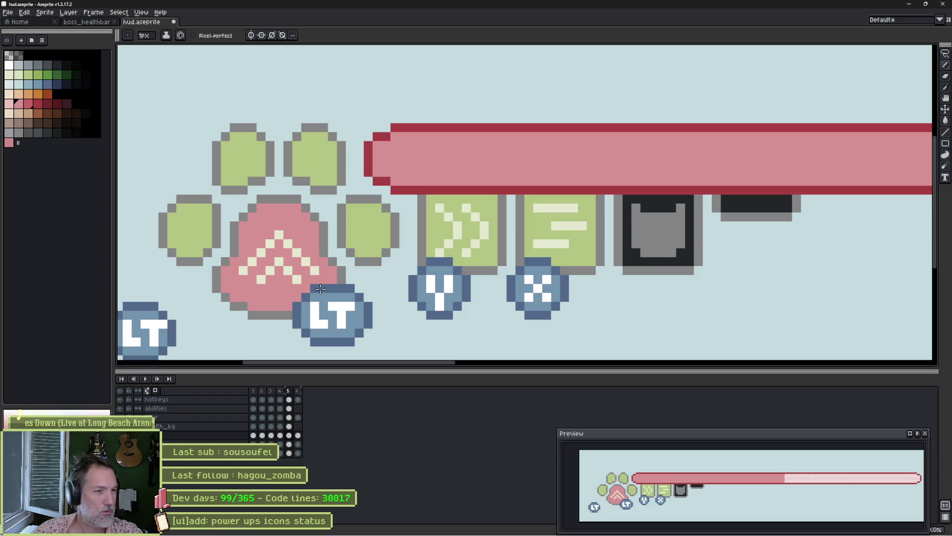
{"action": "left_click", "coordinate": [120, 399]}
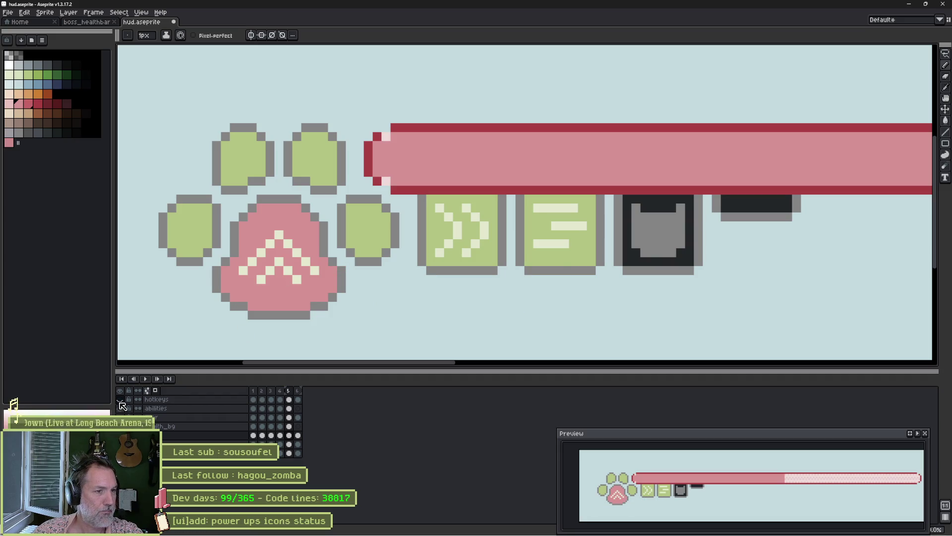
{"action": "left_click", "coordinate": [120, 399]}
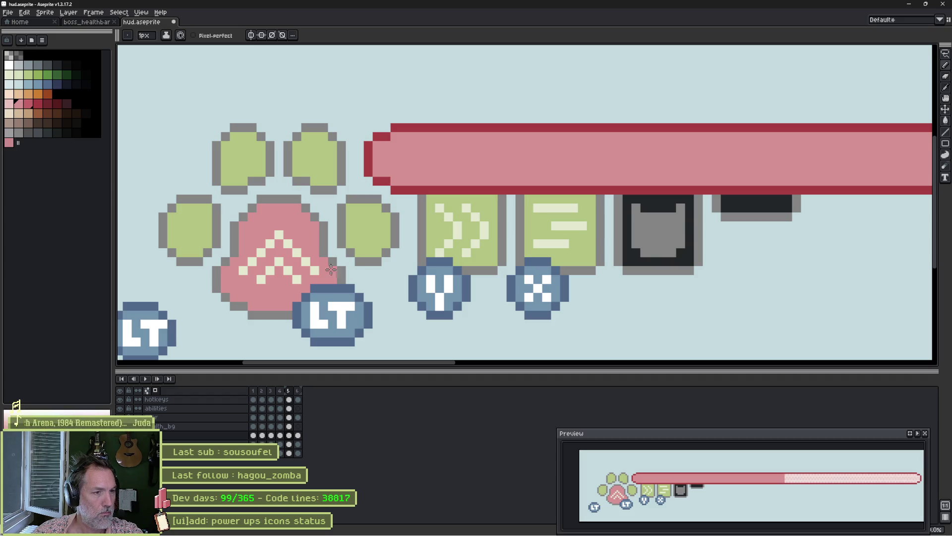
{"action": "scroll", "coordinate": [322, 270], "scroll_direction": "down", "scroll_amount": 3}
{"action": "left_click", "coordinate": [362, 245], "text": "ctrl"}
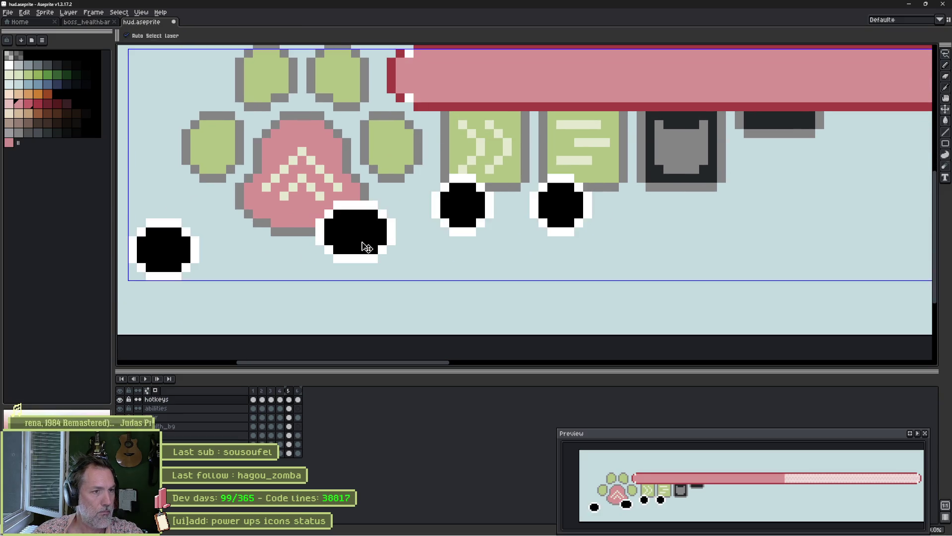
Lasso-copy a badge and place the duplicate to the right of the X badge.
{"action": "key", "text": "m"}
{"action": "mouse_move", "coordinate": [361, 184]}
{"action": "left_mouse_down"}
{"action": "mouse_move", "coordinate": [397, 265]}
{"action": "mouse_move", "coordinate": [327, 199]}
{"action": "left_mouse_up"}
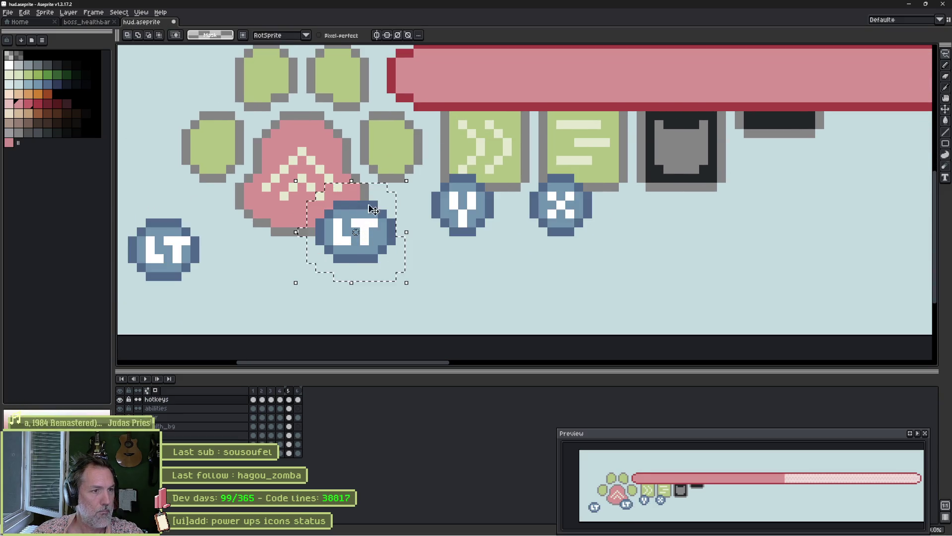
{"action": "mouse_move", "coordinate": [382, 246]}
{"action": "left_mouse_down"}
{"action": "mouse_move", "coordinate": [498, 282]}
{"action": "mouse_move", "coordinate": [730, 264]}
{"action": "left_mouse_up"}
{"action": "scroll", "coordinate": [731, 264], "scroll_direction": "up", "scroll_amount": 3}
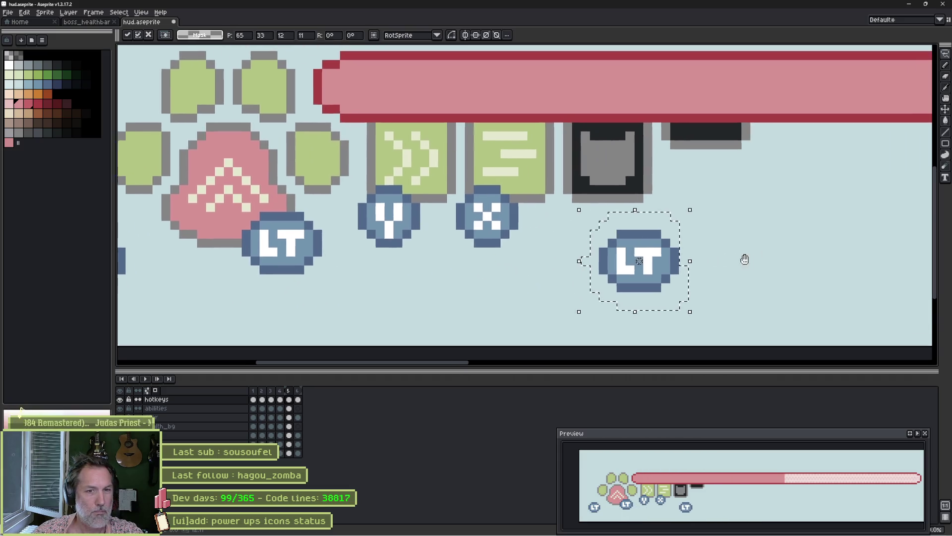
{"action": "key", "text": "ctrl+d"}
{"action": "key", "text": "b"}
Fill the letter gaps in white, widen the T's top bar and trim stray blue pixels.
{"action": "left_click", "coordinate": [549, 240]}
{"action": "right_click", "coordinate": [548, 240]}
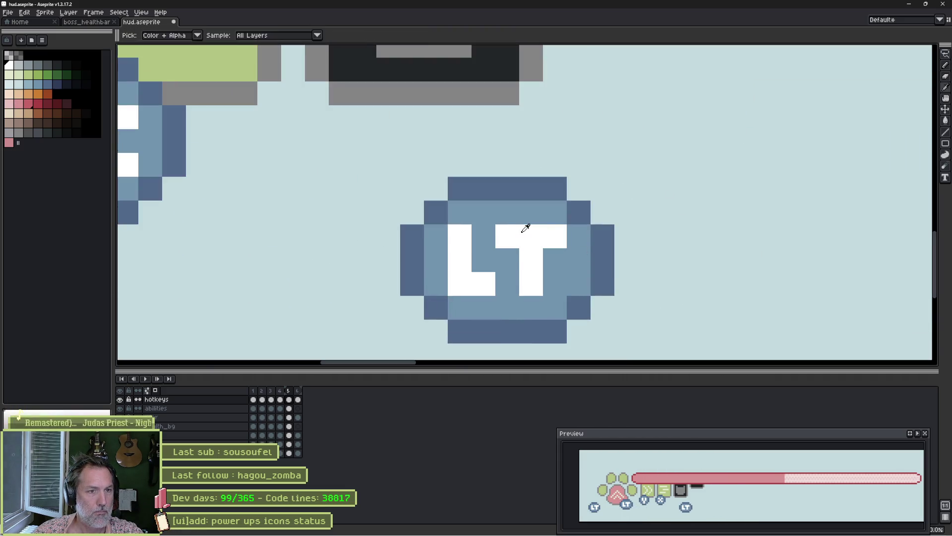
{"action": "right_click", "coordinate": [486, 235]}
{"action": "right_click", "coordinate": [503, 253]}
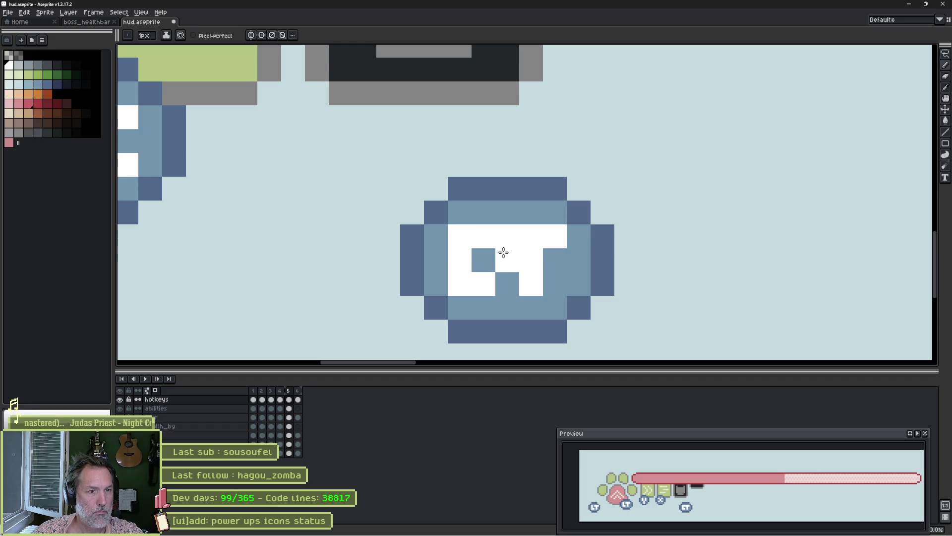
{"action": "right_click", "coordinate": [504, 252]}
{"action": "right_click", "coordinate": [485, 281]}
{"action": "left_click", "coordinate": [488, 284], "text": "alt"}
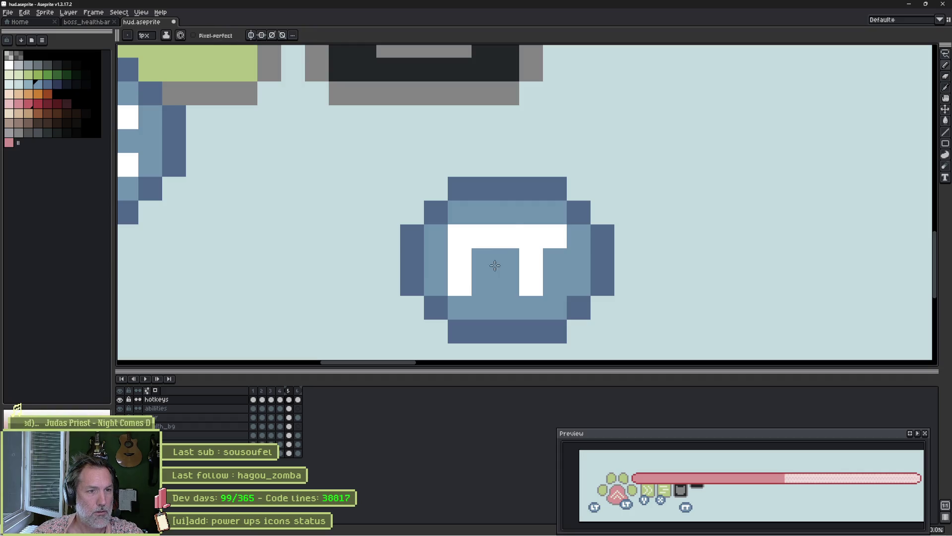
{"action": "left_click", "coordinate": [506, 235]}
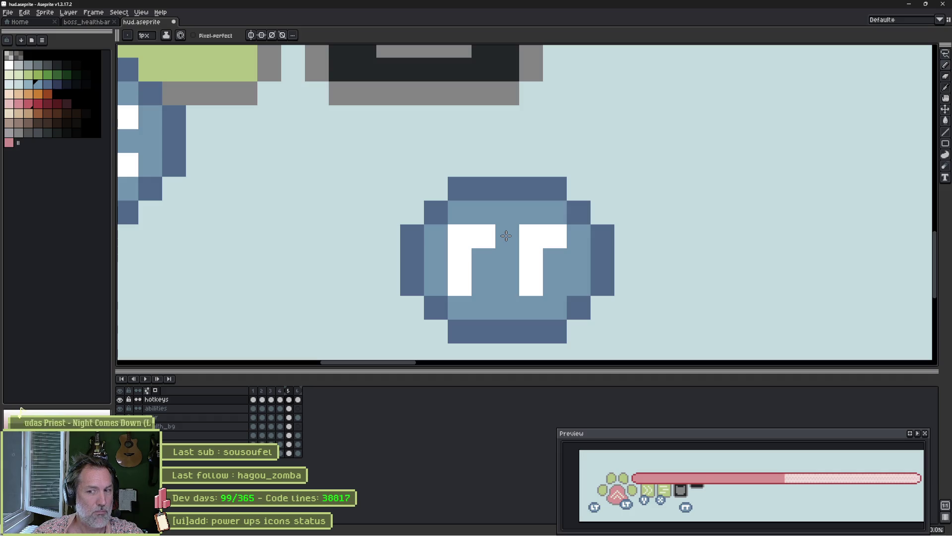
Shift the right glyph's stem one pixel right and add a white pixel to its top.
{"action": "key", "text": "alt"}
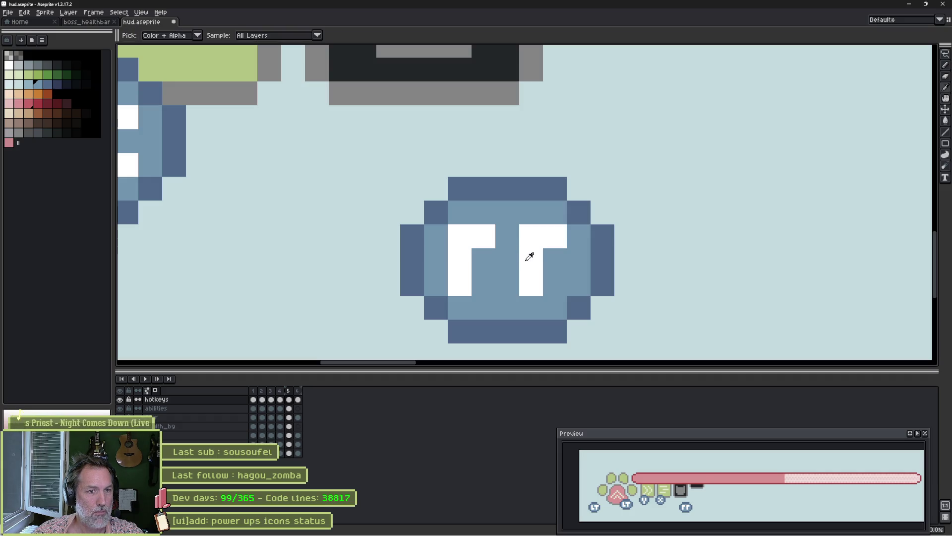
{"action": "left_click_drag", "start_coordinate": [555, 255], "coordinate": [557, 287]}
{"action": "left_click", "coordinate": [513, 270], "text": "alt"}
{"action": "left_click_drag", "start_coordinate": [531, 255], "coordinate": [533, 288]}
{"action": "key", "text": "alt"}
{"action": "left_click", "coordinate": [577, 235]}
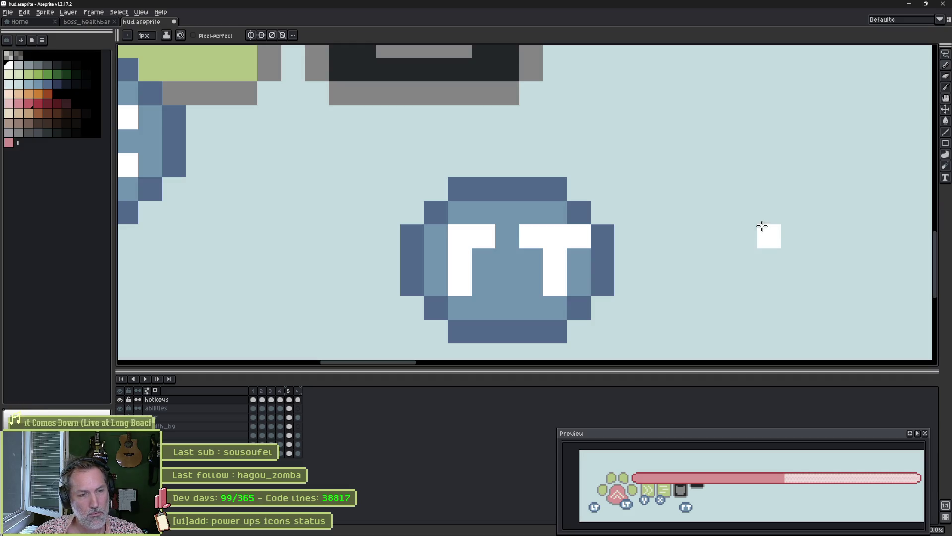
Shape the left glyph into an R and extend the T stem down one pixel.
{"action": "left_click", "coordinate": [503, 259]}
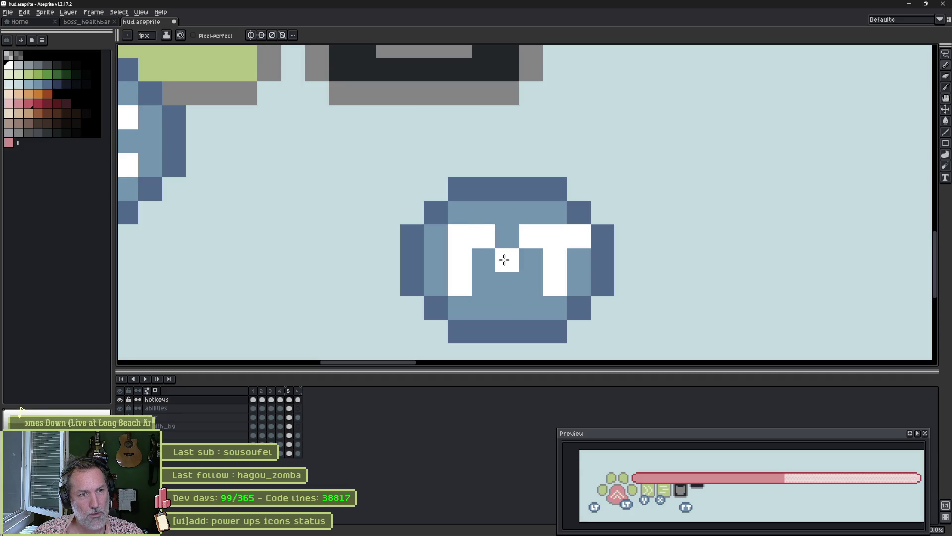
{"action": "left_click", "coordinate": [476, 293]}
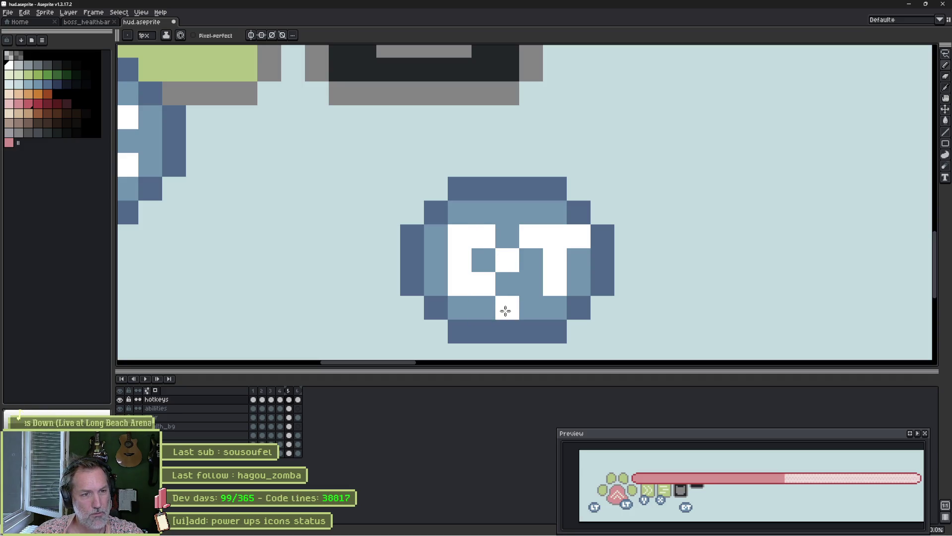
{"action": "left_click", "coordinate": [504, 308]}
{"action": "left_click", "coordinate": [456, 306]}
{"action": "left_click", "coordinate": [557, 305]}
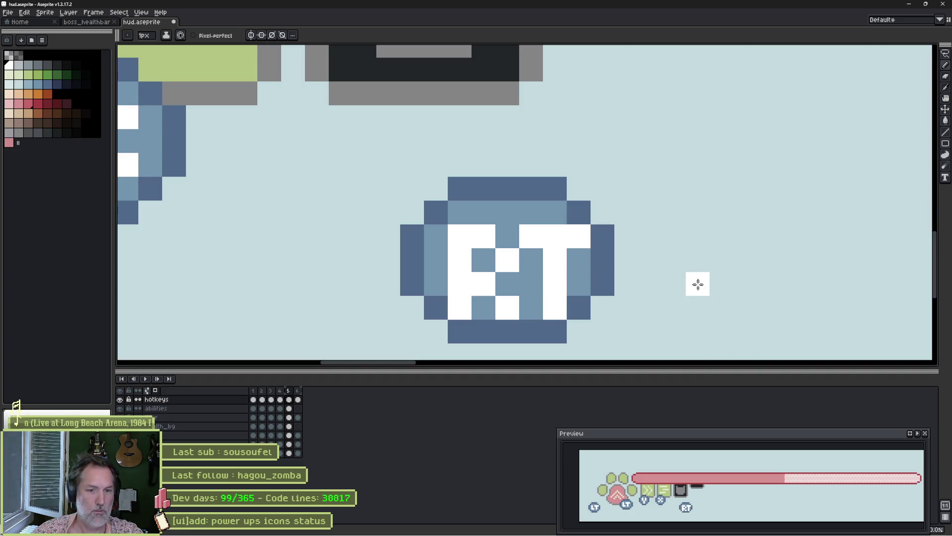
Repaint the badge's dark bottom row in light blue.
{"action": "left_click_drag", "start_coordinate": [700, 316], "coordinate": [660, 247]}
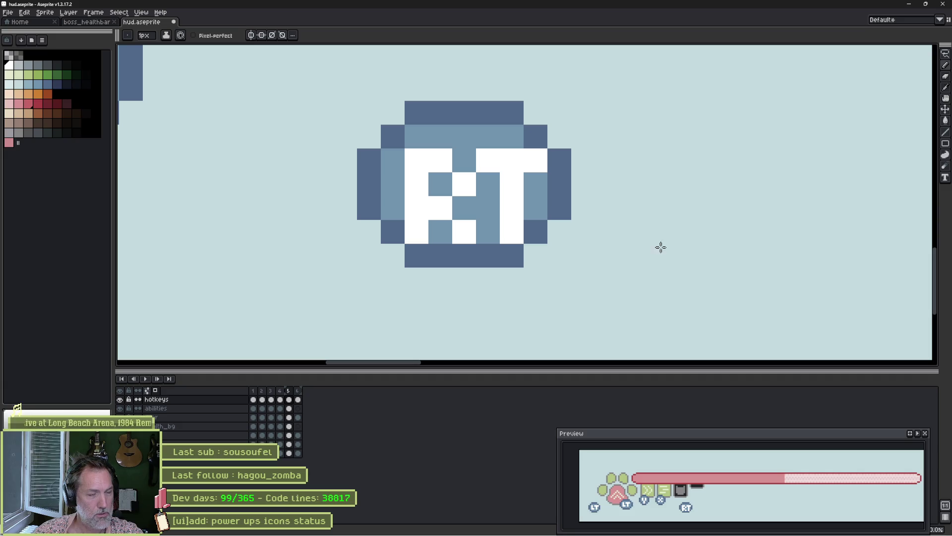
{"action": "key", "text": "i"}
{"action": "left_click", "coordinate": [494, 223]}
{"action": "key", "text": "b"}
{"action": "mouse_move", "coordinate": [442, 255]}
{"action": "left_mouse_down"}
{"action": "mouse_move", "coordinate": [417, 255]}
{"action": "mouse_move", "coordinate": [516, 255]}
{"action": "mouse_move", "coordinate": [424, 273]}
{"action": "left_mouse_up"}
Draw a new dark-blue outline row along the badge's lower edge.
{"action": "key", "text": "i"}
{"action": "left_click", "coordinate": [543, 232]}
{"action": "key", "text": "b"}
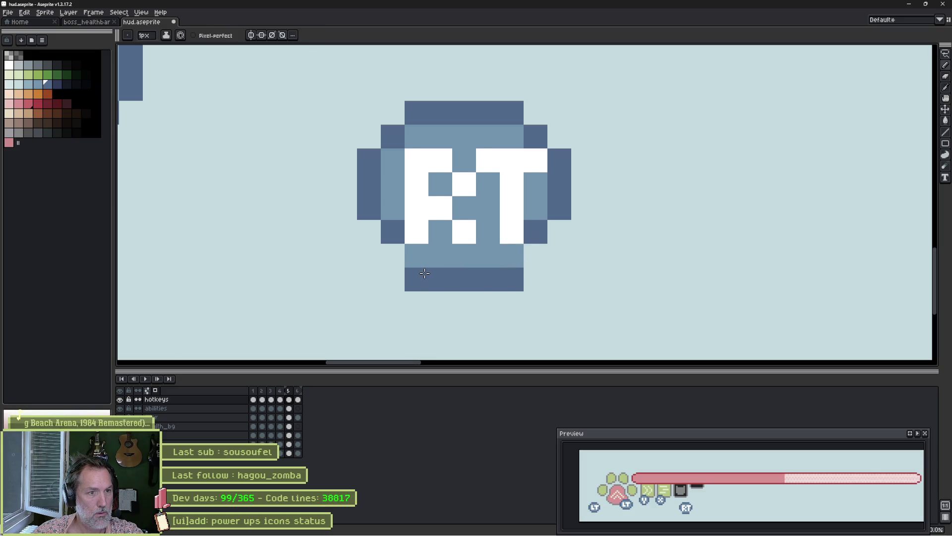
{"action": "left_click", "coordinate": [369, 231]}
{"action": "left_click", "coordinate": [393, 255]}
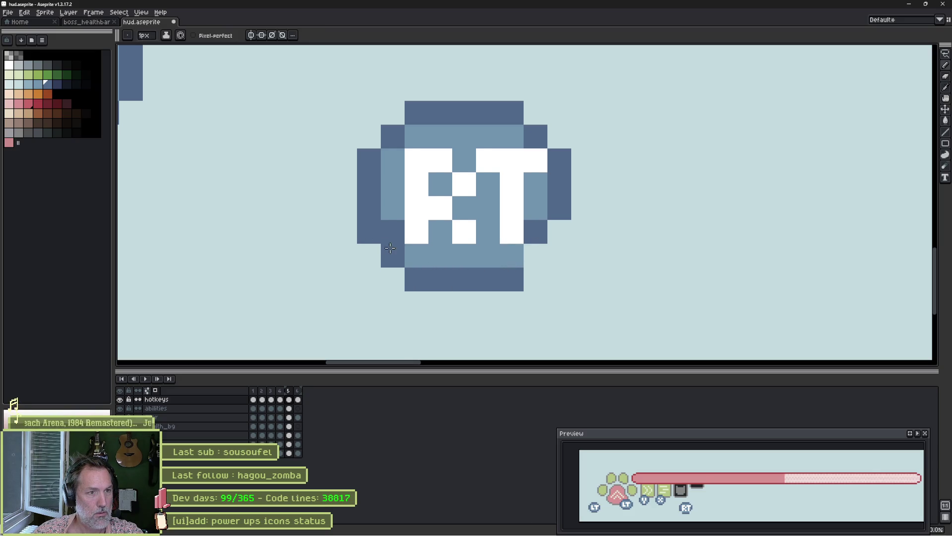
{"action": "left_click", "coordinate": [536, 255]}
Repaint the badge's edge pixels mid blue and extend the letter's left stroke in white.
{"action": "key", "text": "i"}
{"action": "left_click", "coordinate": [532, 216]}
{"action": "key", "text": "b"}
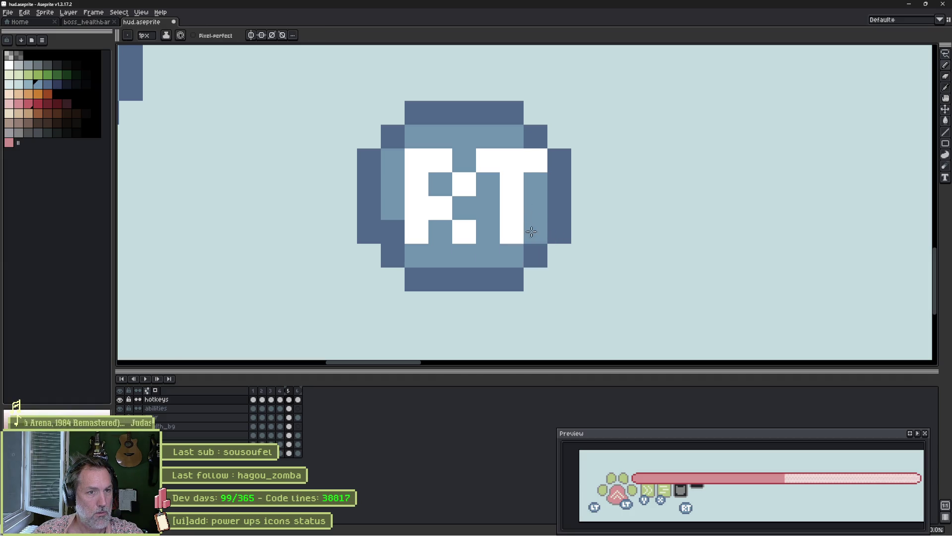
{"action": "left_click", "coordinate": [535, 232]}
{"action": "left_click", "coordinate": [417, 232]}
{"action": "left_click", "coordinate": [393, 232]}
{"action": "key", "text": "i"}
{"action": "left_click", "coordinate": [423, 206]}
{"action": "key", "text": "b"}
{"action": "left_click", "coordinate": [416, 232]}
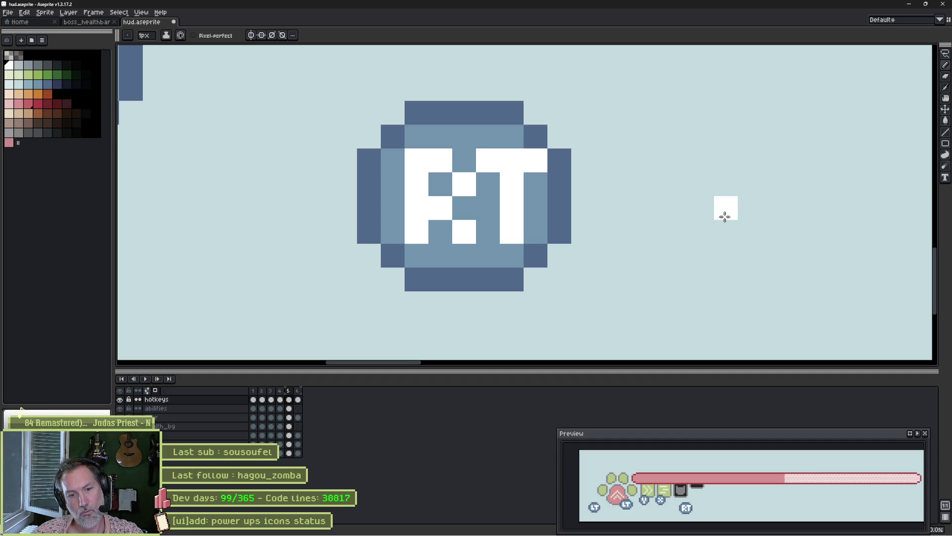
Lasso-copy the RT badge and drop the duplicate to its right.
{"action": "scroll", "coordinate": [722, 210], "scroll_direction": "down", "scroll_amount": 1}
{"action": "key", "text": "q"}
{"action": "mouse_move", "coordinate": [564, 119]}
{"action": "left_mouse_down"}
{"action": "mouse_move", "coordinate": [629, 138]}
{"action": "mouse_move", "coordinate": [404, 171]}
{"action": "left_mouse_up"}
{"action": "left_click_drag", "start_coordinate": [553, 244], "coordinate": [754, 245], "text": "ctrl"}
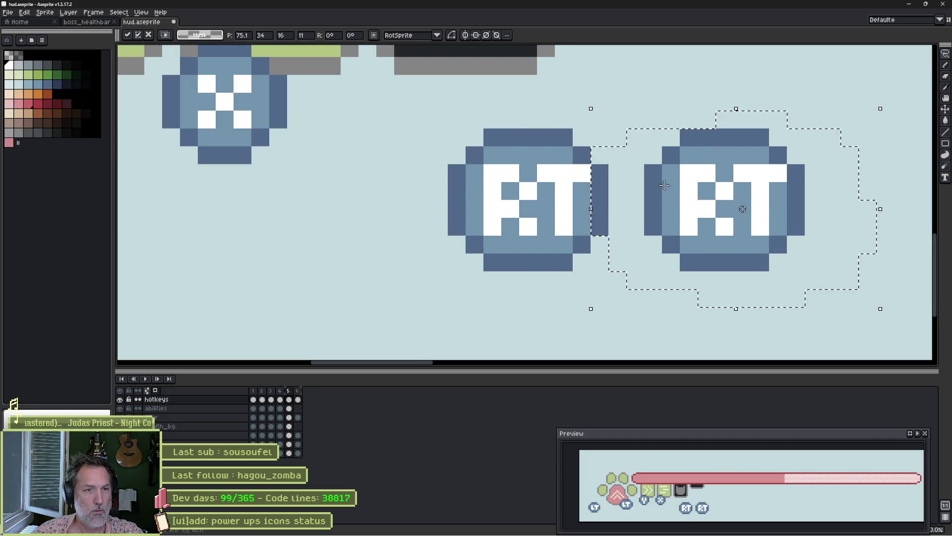
{"action": "key", "text": "Return"}
Repaint the copy's R as an L so the new badge reads LT.
{"action": "scroll", "coordinate": [538, 198], "scroll_direction": "up", "scroll_amount": 1}
{"action": "key", "text": "b"}
{"action": "left_click", "coordinate": [489, 246]}
{"action": "left_click", "coordinate": [481, 182], "text": "alt"}
{"action": "left_click", "coordinate": [481, 219]}
{"action": "left_click", "coordinate": [481, 146]}
{"action": "left_click", "coordinate": [517, 182]}
{"action": "scroll", "coordinate": [672, 217], "scroll_direction": "down", "scroll_amount": 1}
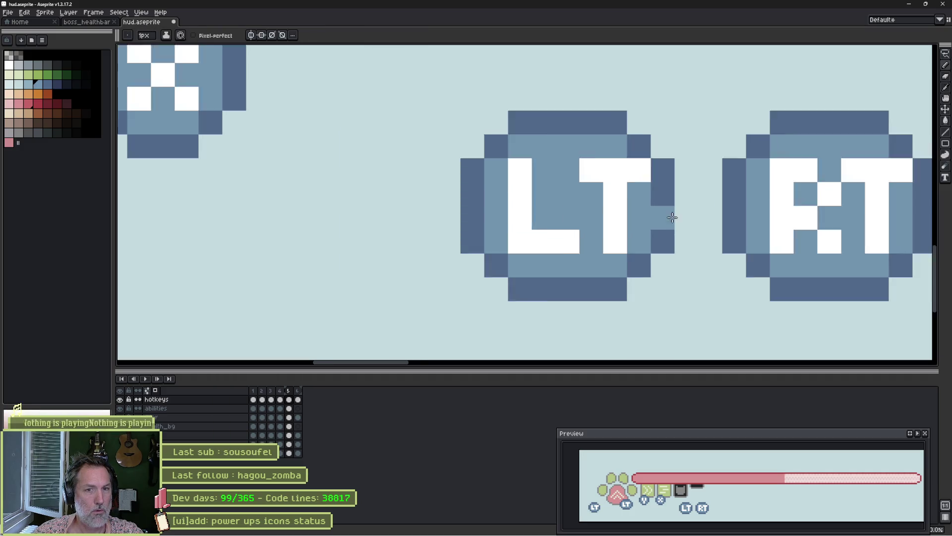
{"action": "scroll", "coordinate": [672, 217], "scroll_direction": "down", "scroll_amount": 1}
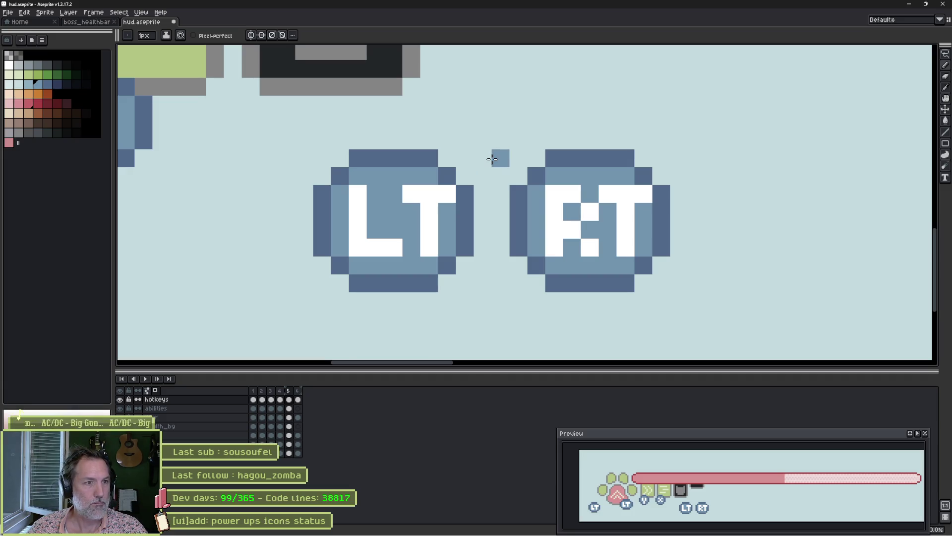
Lasso-copy the LT/RT badge pair and place the duplicate to the right.
{"action": "left_click", "coordinate": [425, 171], "text": "alt"}
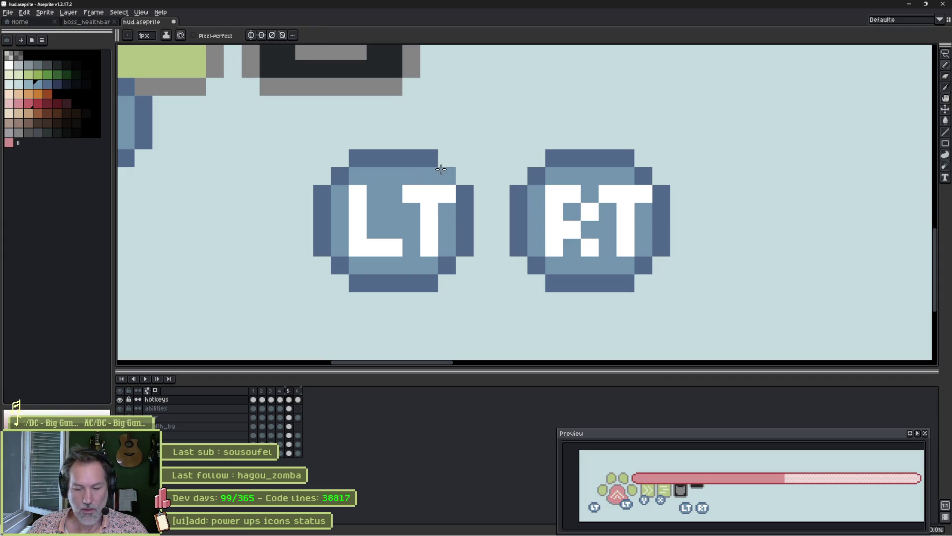
{"action": "key", "text": "m"}
{"action": "mouse_move", "coordinate": [417, 115]}
{"action": "left_mouse_down"}
{"action": "mouse_move", "coordinate": [663, 213]}
{"action": "mouse_move", "coordinate": [387, 307]}
{"action": "mouse_move", "coordinate": [278, 149]}
{"action": "left_mouse_up"}
{"action": "scroll", "coordinate": [535, 226], "scroll_direction": "down", "scroll_amount": 3}
{"action": "mouse_move", "coordinate": [536, 225]}
{"action": "left_mouse_down"}
{"action": "mouse_move", "coordinate": [789, 224]}
{"action": "mouse_move", "coordinate": [643, 220]}
{"action": "left_mouse_up"}
{"action": "key", "text": "ctrl+d"}
{"action": "scroll", "coordinate": [643, 219], "scroll_direction": "up", "scroll_amount": 5}
Fix the copied LT badge's corner pixels and repaint its right edge mid blue.
{"action": "key", "text": "i"}
{"action": "left_click", "coordinate": [514, 128], "text": "alt"}
{"action": "left_click", "coordinate": [548, 127]}
{"action": "left_click", "coordinate": [527, 88], "text": "alt"}
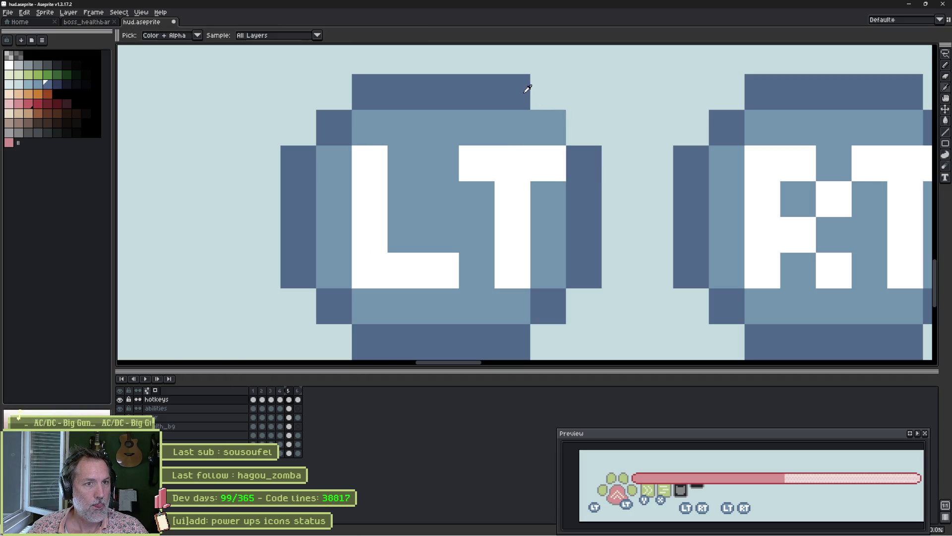
{"action": "left_click", "coordinate": [548, 92]}
{"action": "left_click", "coordinate": [583, 127]}
{"action": "left_click", "coordinate": [549, 217], "text": "alt"}
{"action": "left_click_drag", "start_coordinate": [584, 163], "coordinate": [582, 261]}
Add a dark-blue outline column right of the LT badge and tidy its bottom-right pixels.
{"action": "left_click", "coordinate": [561, 300]}
{"action": "key", "text": "b"}
{"action": "left_click", "coordinate": [588, 302]}
{"action": "mouse_move", "coordinate": [620, 149]}
{"action": "left_mouse_down"}
{"action": "mouse_move", "coordinate": [606, 179]}
{"action": "mouse_move", "coordinate": [604, 278]}
{"action": "left_mouse_up"}
{"action": "key", "text": "i"}
{"action": "left_click", "coordinate": [514, 306]}
{"action": "key", "text": "b"}
{"action": "left_click", "coordinate": [548, 306]}
{"action": "left_click", "coordinate": [577, 302], "text": "alt"}
{"action": "left_click", "coordinate": [548, 341]}
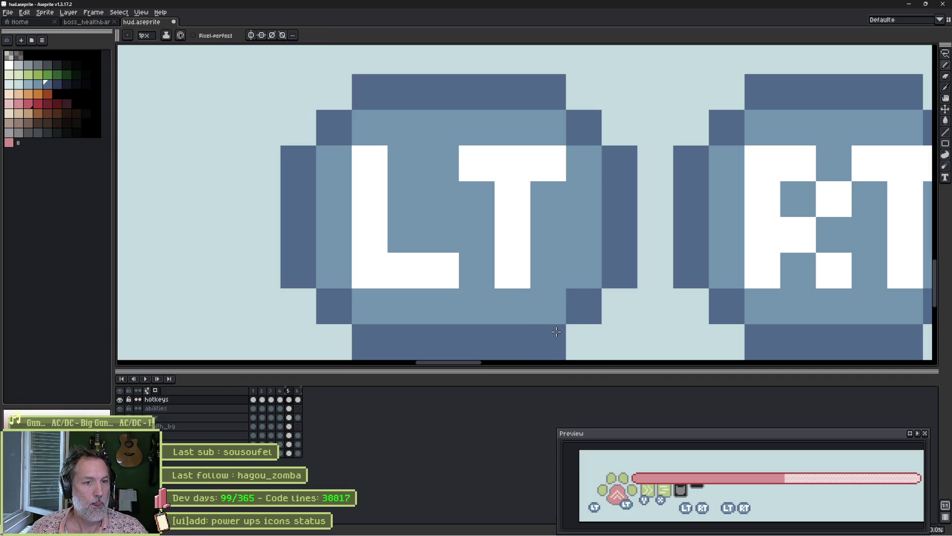
{"action": "left_click", "coordinate": [749, 192]}
Darken the top of the RT's T stem and repaint nearby pixels and the right column mid blue.
{"action": "scroll", "coordinate": [748, 192], "scroll_direction": "down", "scroll_amount": 3}
{"action": "left_click_drag", "start_coordinate": [784, 198], "coordinate": [700, 202]}
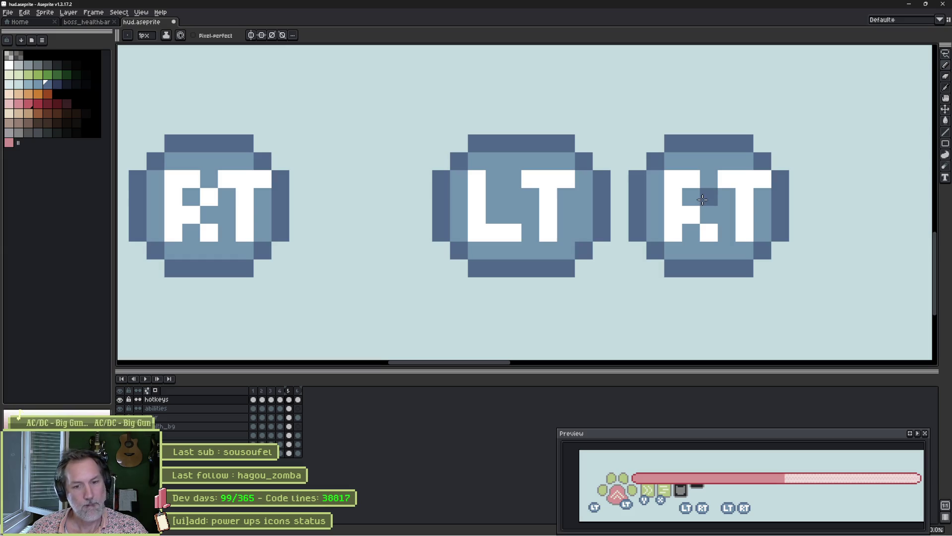
{"action": "left_click", "coordinate": [743, 189]}
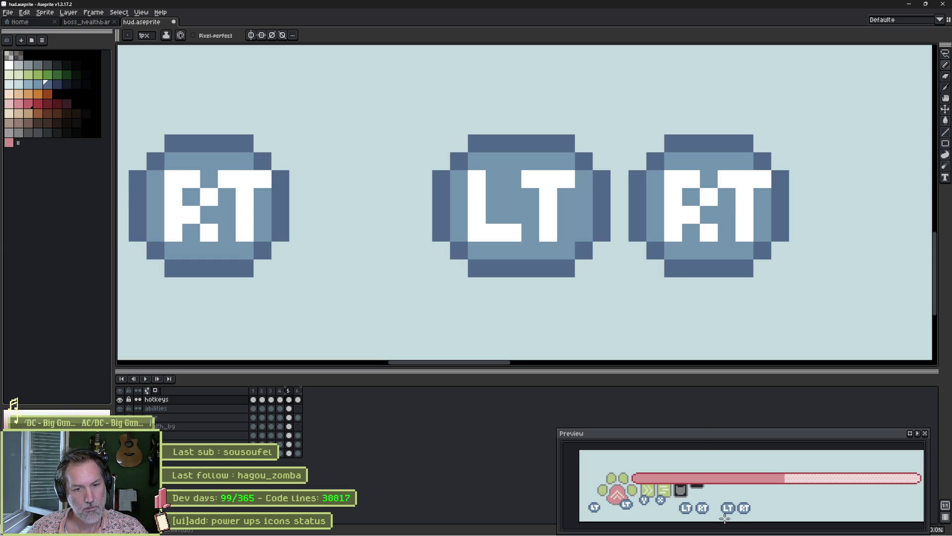
{"action": "scroll", "coordinate": [707, 158], "scroll_direction": "up", "scroll_amount": 3}
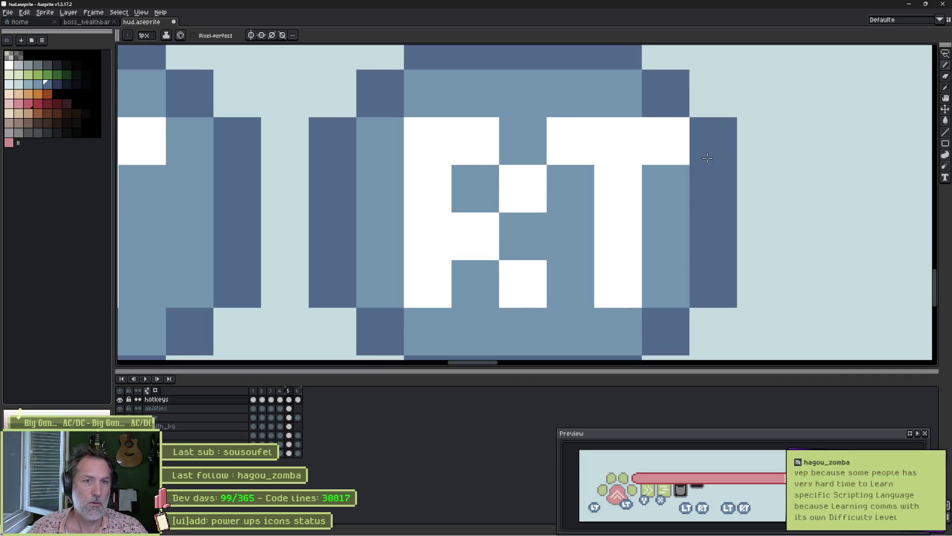
{"action": "left_click", "coordinate": [678, 174], "text": "alt"}
{"action": "left_click", "coordinate": [699, 145]}
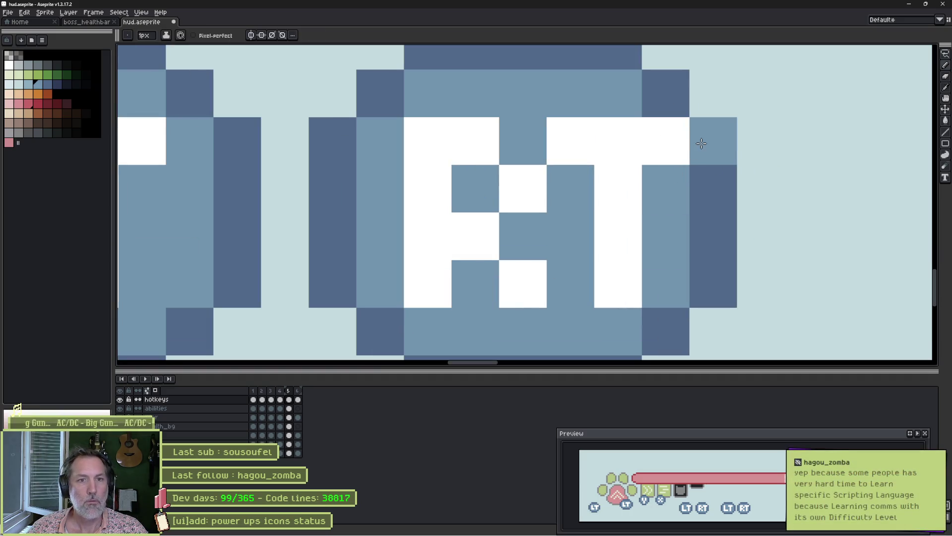
{"action": "left_click", "coordinate": [676, 102]}
{"action": "left_click", "coordinate": [706, 295]}
{"action": "left_click", "coordinate": [685, 309]}
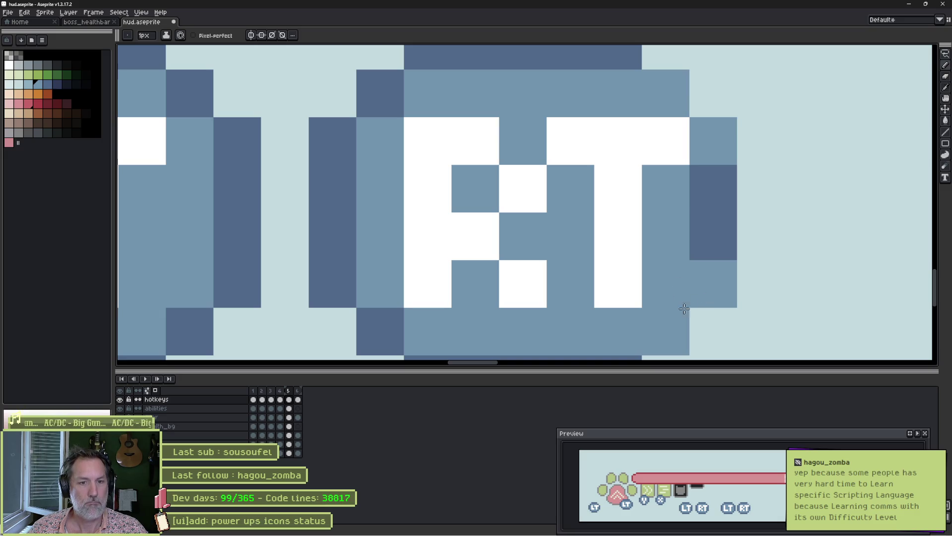
{"action": "left_click", "coordinate": [699, 193]}
{"action": "left_click", "coordinate": [702, 243]}
Outline the RT badge's upper-right diagonal, right edge and bottom-right corner in dark blue.
{"action": "left_click", "coordinate": [639, 58], "text": "alt"}
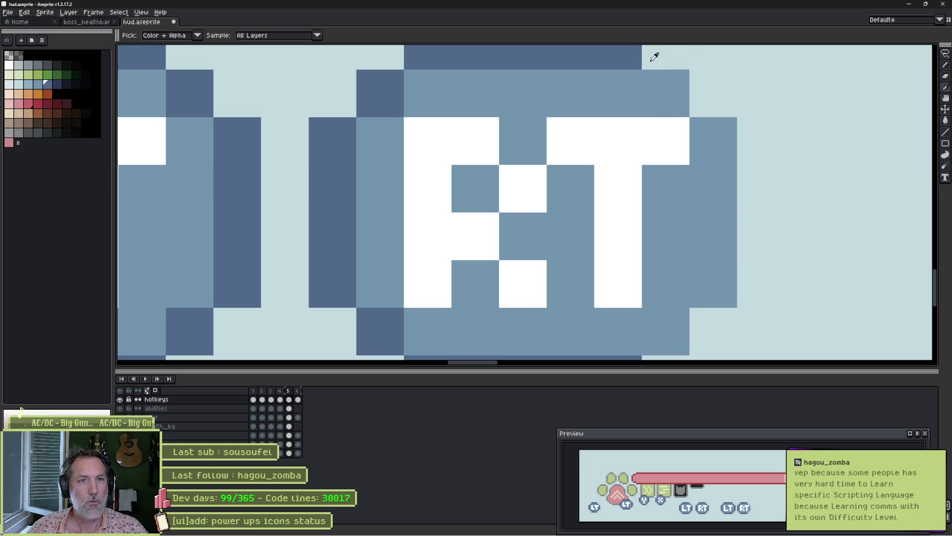
{"action": "left_click", "coordinate": [667, 59]}
{"action": "left_click", "coordinate": [704, 98]}
{"action": "left_click", "coordinate": [752, 141]}
{"action": "left_click_drag", "start_coordinate": [752, 141], "coordinate": [759, 284]}
{"action": "scroll", "coordinate": [744, 248], "scroll_direction": "down", "scroll_amount": 2}
{"action": "left_click", "coordinate": [711, 250]}
{"action": "left_click", "coordinate": [664, 296]}
{"action": "left_click", "coordinate": [630, 212]}
Bring all the badges into view and save the sprite with Ctrl+S.
{"action": "scroll", "coordinate": [629, 213], "scroll_direction": "down", "scroll_amount": 1}
{"action": "scroll", "coordinate": [629, 213], "scroll_direction": "down", "scroll_amount": 1}
{"action": "left_click_drag", "start_coordinate": [570, 181], "coordinate": [664, 206]}
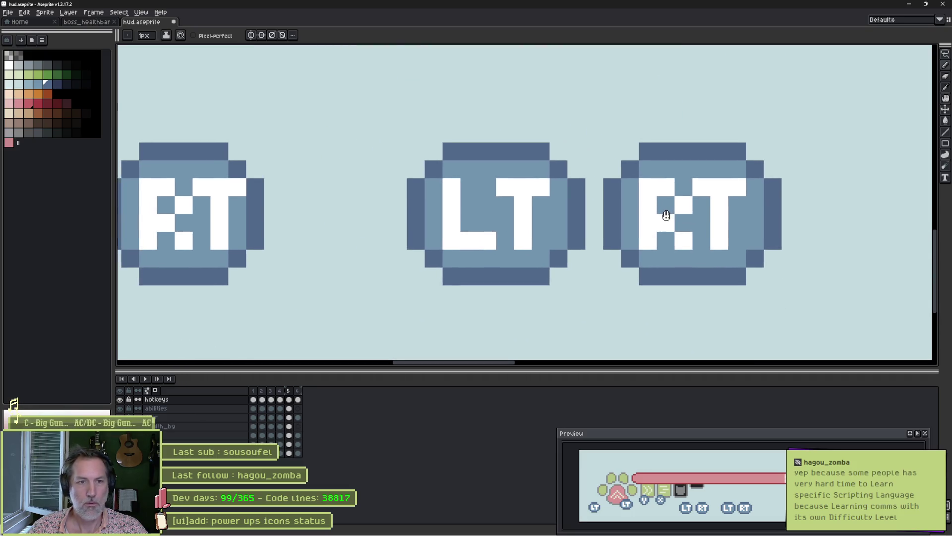
{"action": "key", "text": "ctrl+s"}
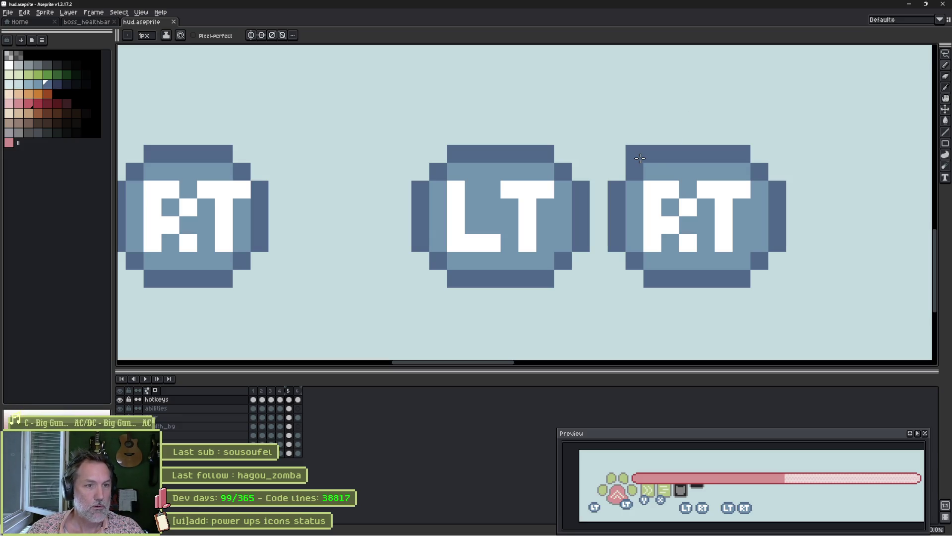
{"action": "scroll", "coordinate": [412, 157], "scroll_direction": "down", "scroll_amount": 1}
Move the small LT badge off to the right and place the new LT badge under the paw.
{"action": "mouse_move", "coordinate": [377, 166]}
{"action": "left_mouse_down"}
{"action": "mouse_move", "coordinate": [472, 179]}
{"action": "mouse_move", "coordinate": [478, 214]}
{"action": "left_mouse_up"}
{"action": "scroll", "coordinate": [478, 214], "scroll_direction": "down", "scroll_amount": 1}
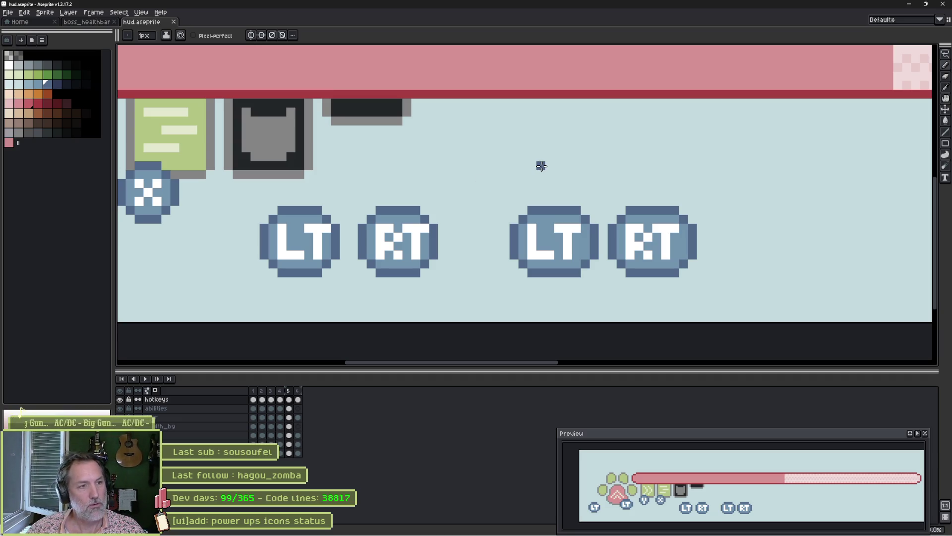
{"action": "scroll", "coordinate": [457, 158], "scroll_direction": "down", "scroll_amount": 3}
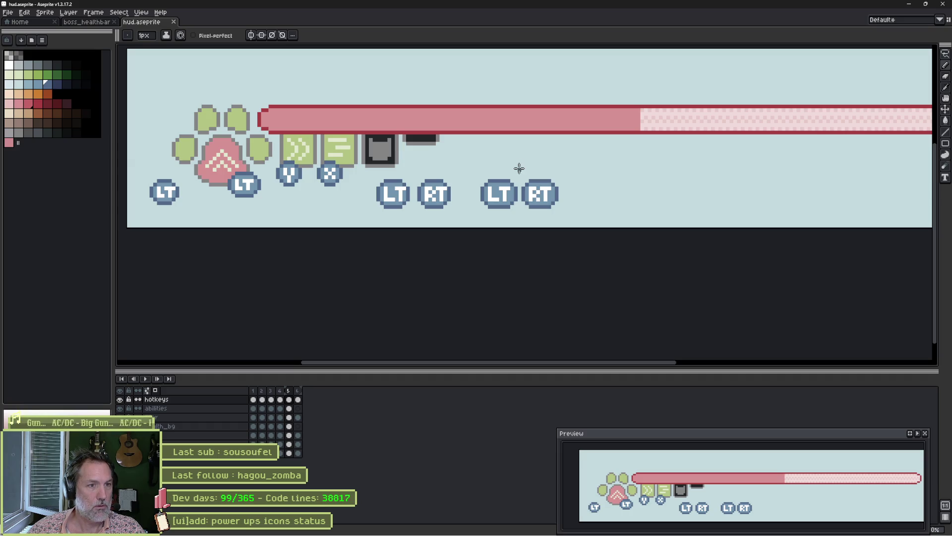
{"action": "mouse_move", "coordinate": [406, 121]}
{"action": "left_mouse_down"}
{"action": "mouse_move", "coordinate": [394, 155]}
{"action": "mouse_move", "coordinate": [353, 191]}
{"action": "left_mouse_up"}
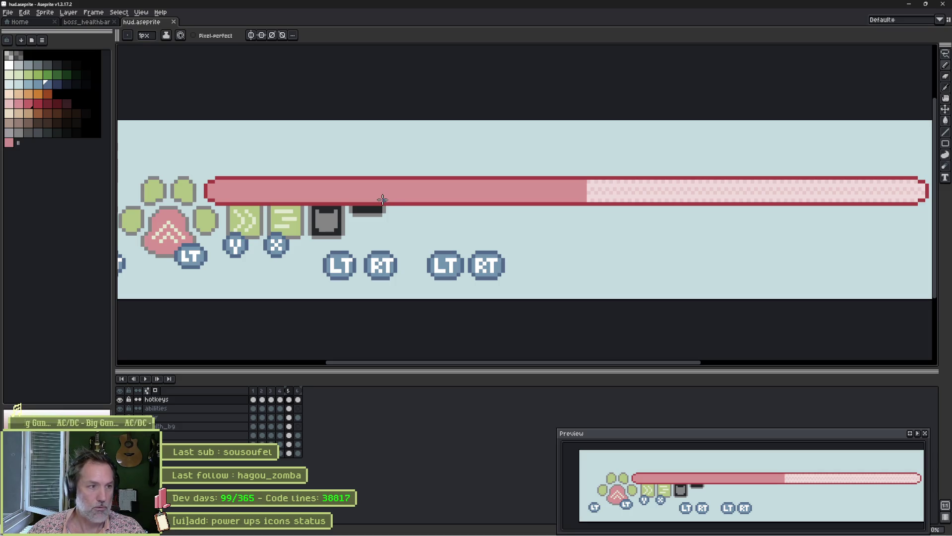
{"action": "left_click_drag", "start_coordinate": [313, 235], "coordinate": [401, 225]}
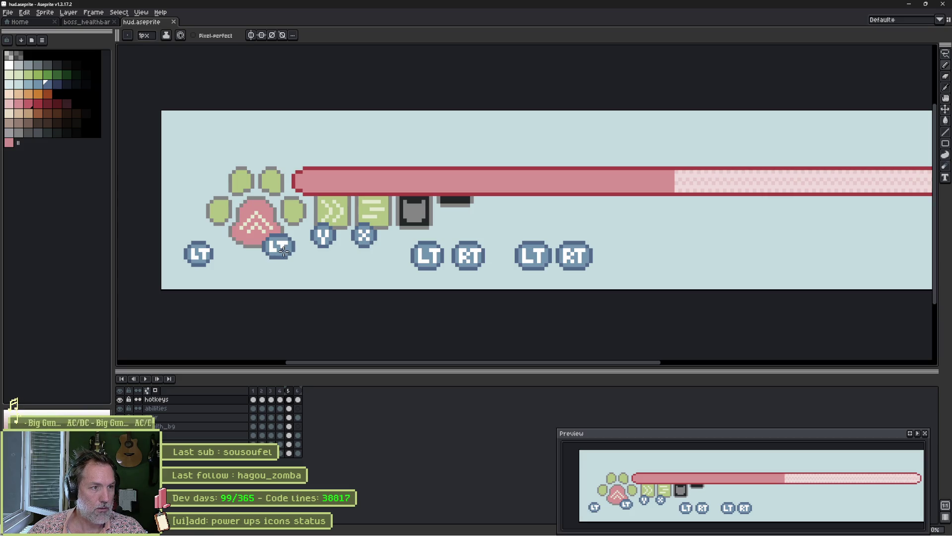
{"action": "mouse_move", "coordinate": [280, 240]}
{"action": "left_mouse_down"}
{"action": "mouse_move", "coordinate": [677, 249]}
{"action": "mouse_move", "coordinate": [693, 229]}
{"action": "left_mouse_up"}
{"action": "mouse_move", "coordinate": [525, 230]}
{"action": "left_mouse_down"}
{"action": "mouse_move", "coordinate": [554, 247]}
{"action": "mouse_move", "coordinate": [548, 257]}
{"action": "mouse_move", "coordinate": [516, 238]}
{"action": "mouse_move", "coordinate": [355, 264]}
{"action": "mouse_move", "coordinate": [282, 261]}
{"action": "left_mouse_up"}
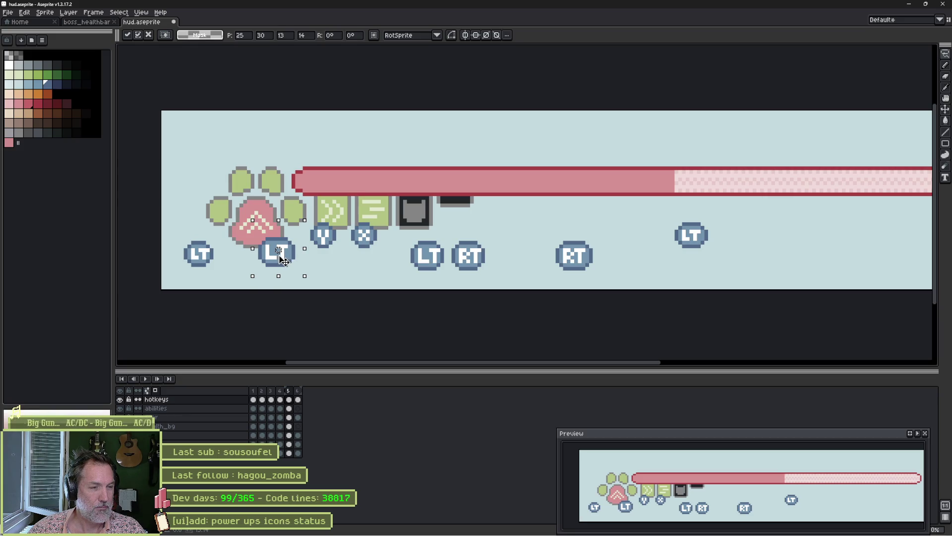
Commit the LT badge's position and add an empty Layer 1, returning to the hotkeys layer.
{"action": "left_click", "coordinate": [459, 232]}
{"action": "left_click", "coordinate": [243, 400]}
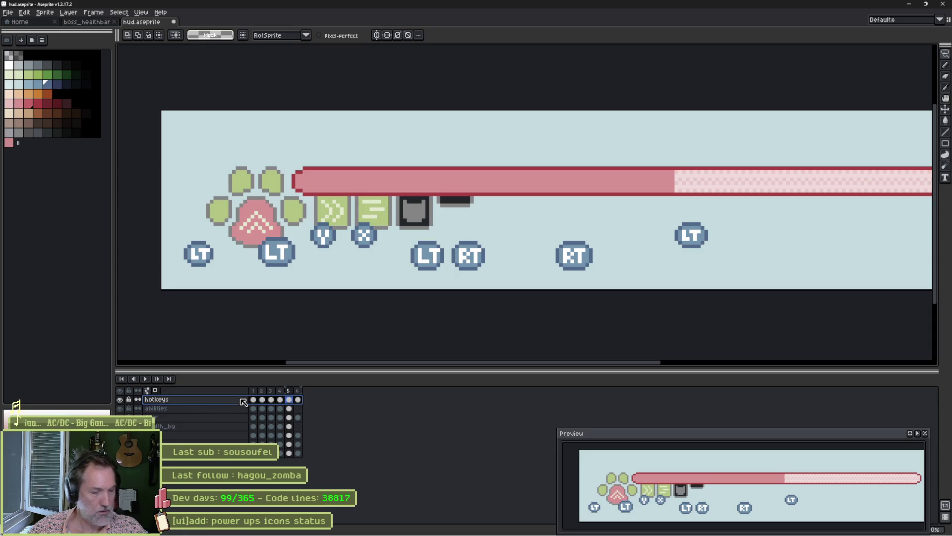
{"action": "key", "text": "shift+n"}
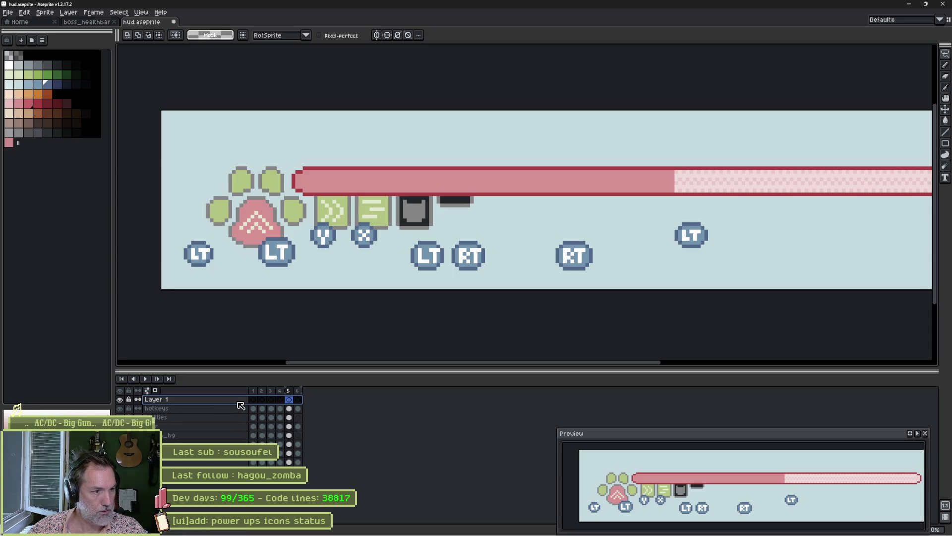
{"action": "left_click", "coordinate": [291, 408]}
{"action": "left_click", "coordinate": [289, 399]}
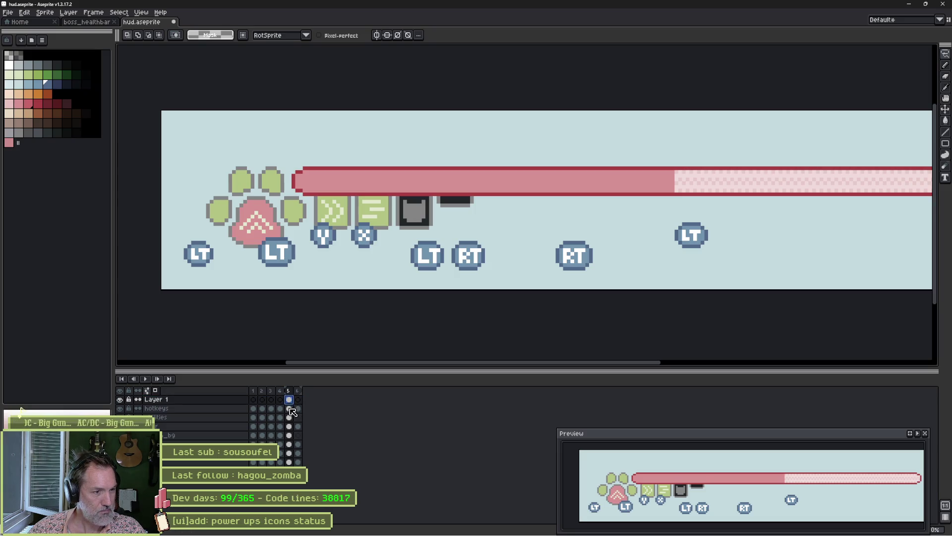
{"action": "left_click", "coordinate": [290, 408]}
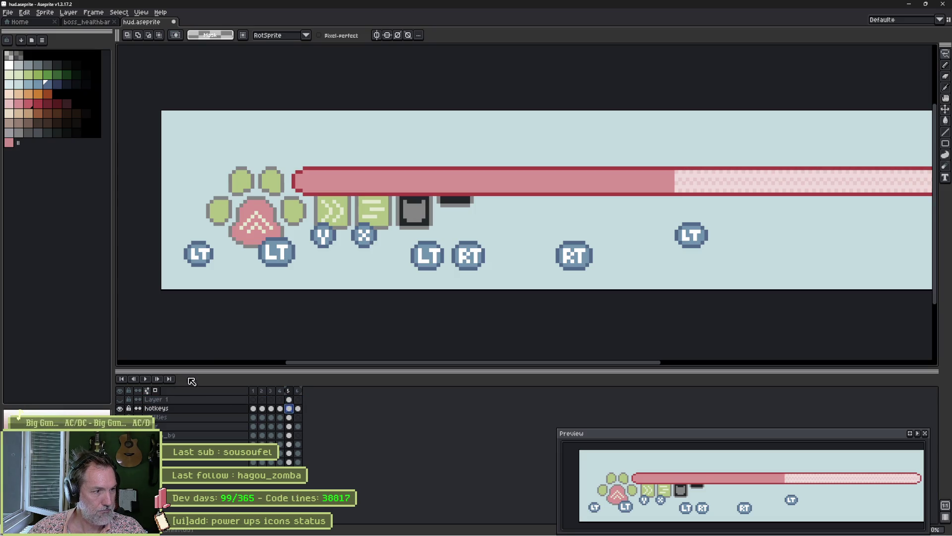
Delete the leftover far-left LT badge and the spare LT and RT badges, then switch to Godot.
{"action": "left_click_drag", "start_coordinate": [233, 228], "coordinate": [168, 283]}
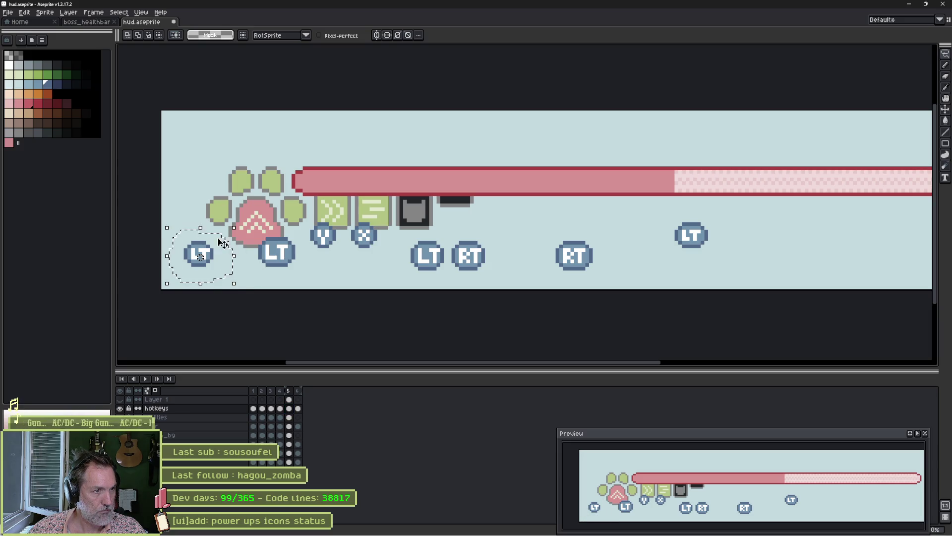
{"action": "key", "text": "Delete"}
{"action": "mouse_move", "coordinate": [390, 282]}
{"action": "left_mouse_down"}
{"action": "mouse_move", "coordinate": [562, 207]}
{"action": "mouse_move", "coordinate": [628, 296]}
{"action": "mouse_move", "coordinate": [383, 298]}
{"action": "left_mouse_up"}
{"action": "key", "text": "Delete"}
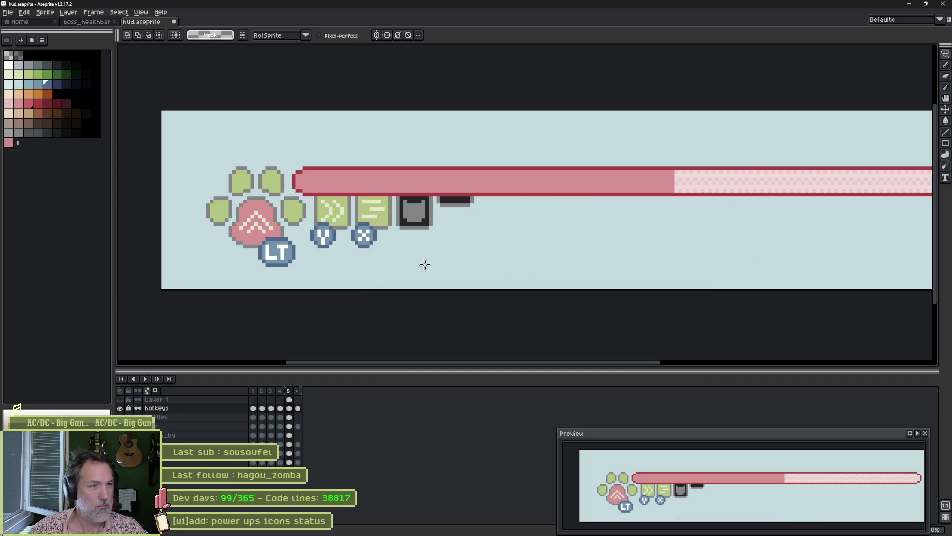
{"action": "key", "text": "i"}
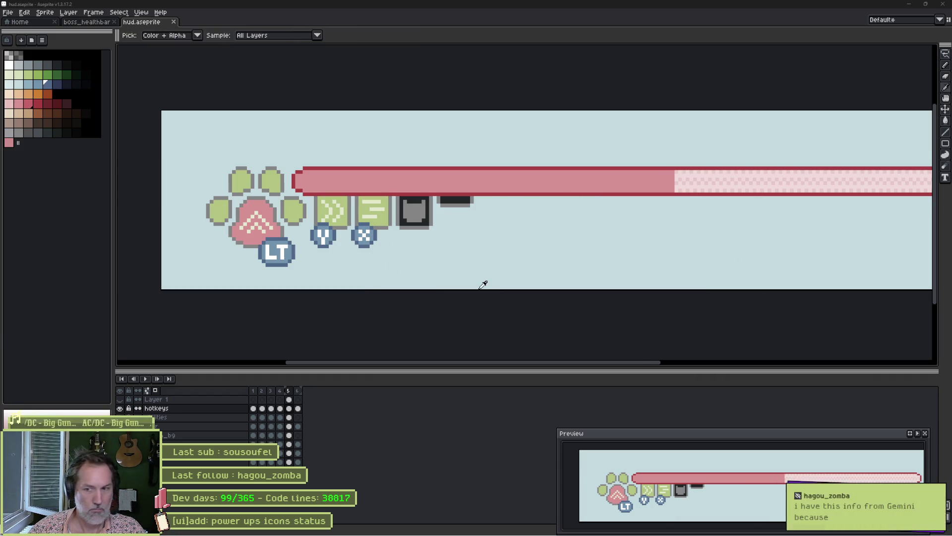
{"action": "key", "text": "alt+Tab"}
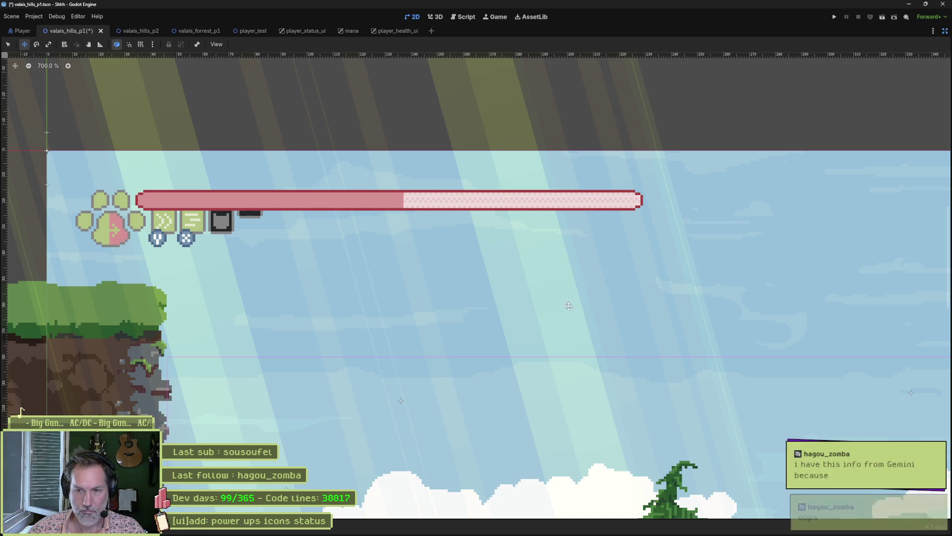
Restore Godot's side docks, open the player_health_ui scene, and return to Aseprite.
{"action": "left_click", "coordinate": [945, 30]}
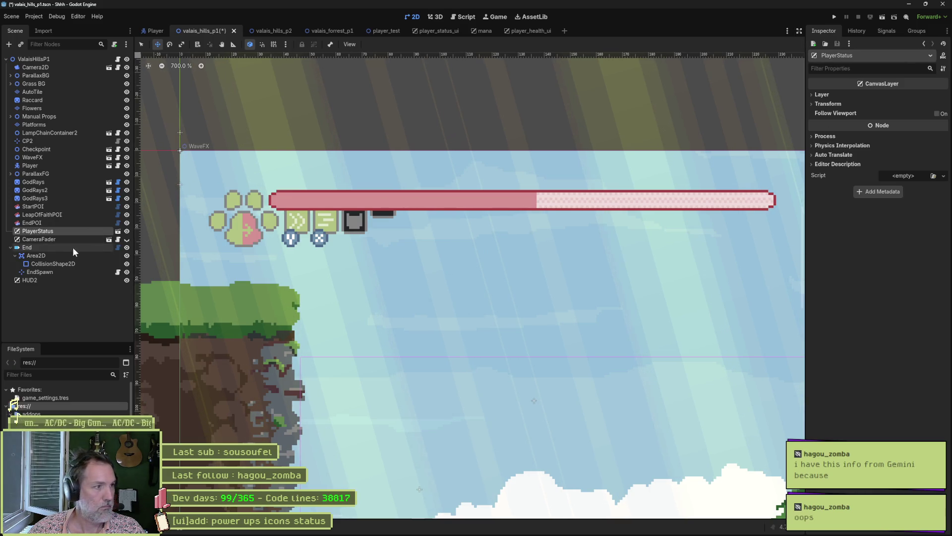
{"action": "left_click", "coordinate": [527, 31]}
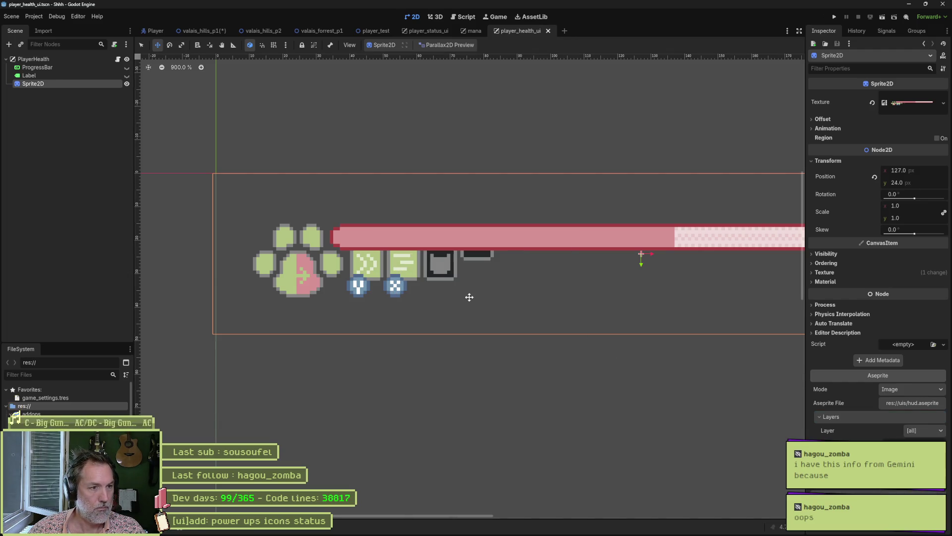
{"action": "key", "text": "alt+Tab"}
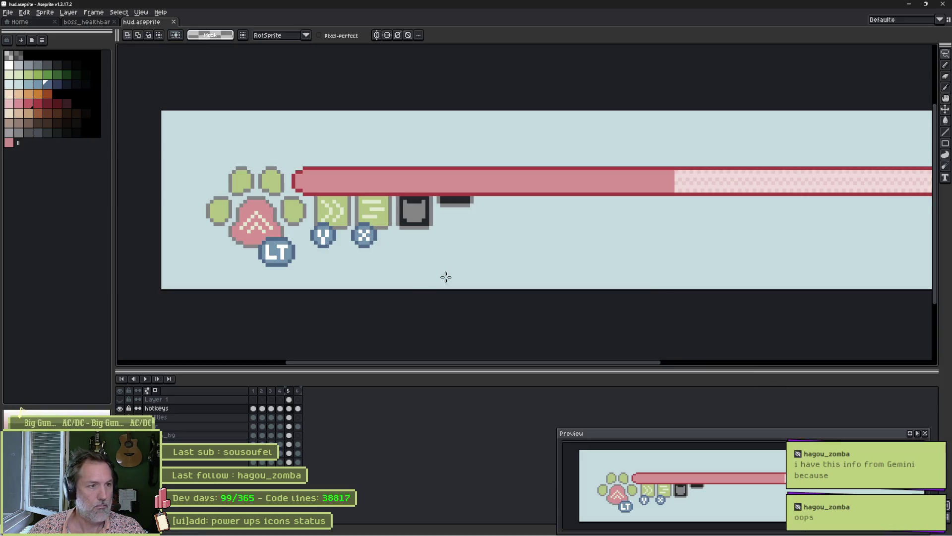
On frame 1, pick the cream colour and draw the cross's horizontal arm across the pink paw pad.
{"action": "left_click", "coordinate": [289, 391]}
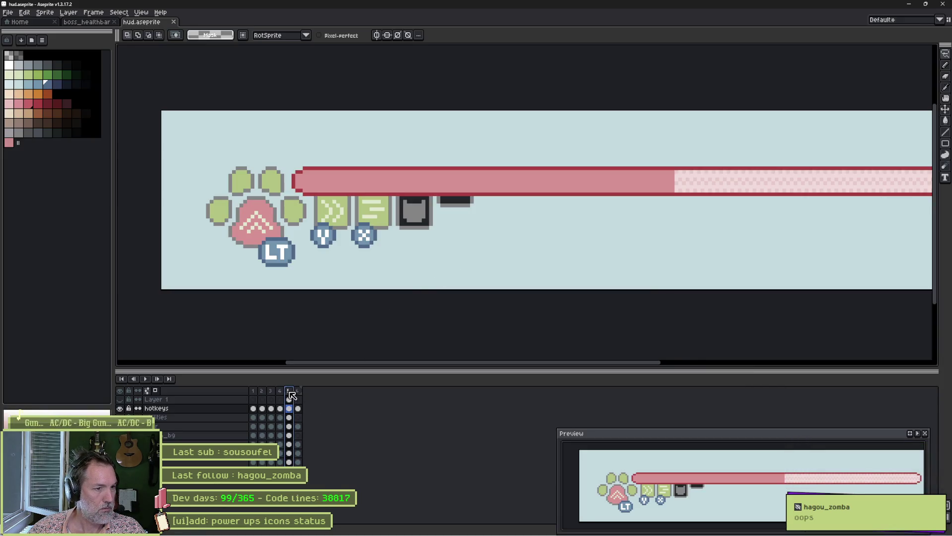
{"action": "left_click", "coordinate": [253, 392]}
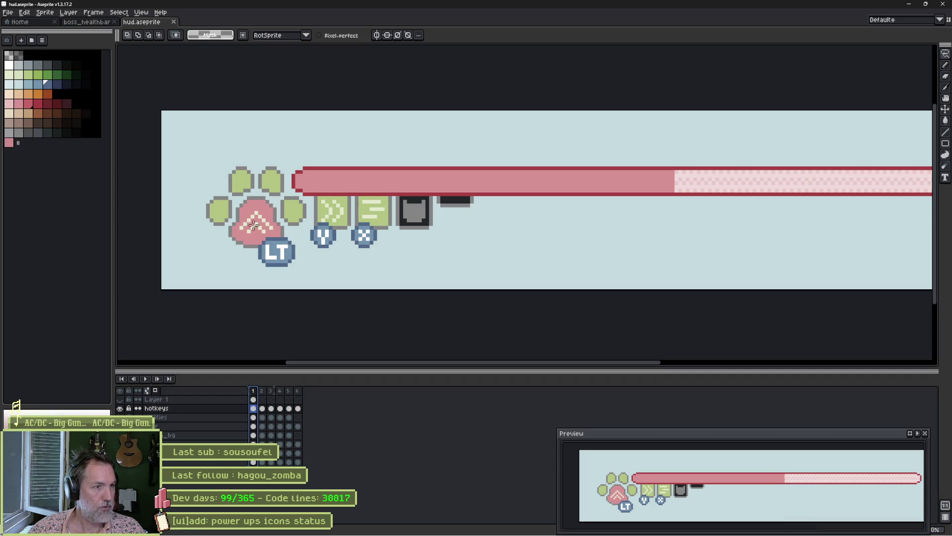
{"action": "scroll", "coordinate": [259, 228], "scroll_direction": "up", "scroll_amount": 4}
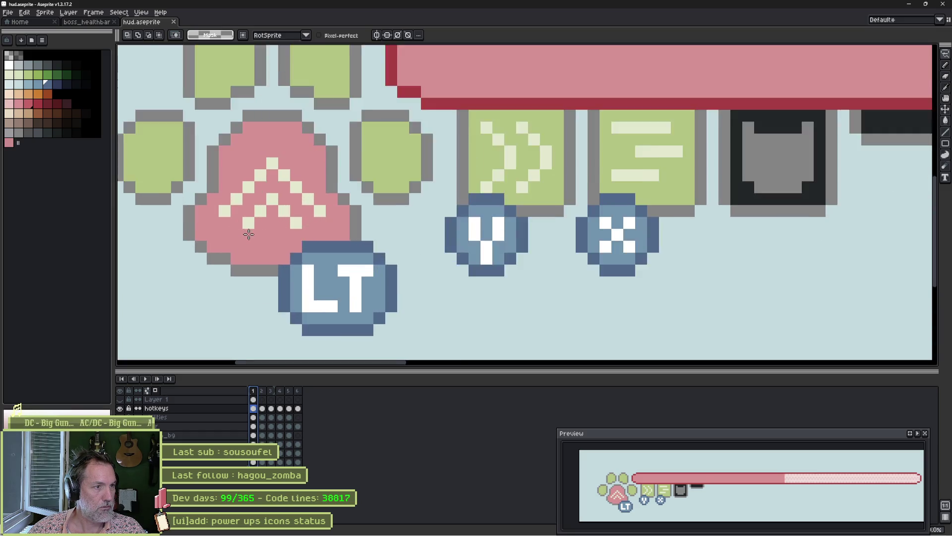
{"action": "key", "text": "b"}
{"action": "left_click", "coordinate": [276, 202]}
{"action": "key", "text": "ctrl+z"}
{"action": "left_click", "coordinate": [270, 198], "text": "alt"}
{"action": "left_click", "coordinate": [268, 216]}
{"action": "left_click_drag", "start_coordinate": [269, 215], "coordinate": [300, 215]}
{"action": "right_click", "coordinate": [267, 233], "text": "alt"}
{"action": "right_click", "coordinate": [249, 216]}
Complete the cream plus shape and repaint the stray pixels around it pink.
{"action": "mouse_move", "coordinate": [301, 182]}
{"action": "left_mouse_down"}
{"action": "mouse_move", "coordinate": [328, 184]}
{"action": "mouse_move", "coordinate": [337, 145]}
{"action": "mouse_move", "coordinate": [314, 148]}
{"action": "mouse_move", "coordinate": [303, 110]}
{"action": "mouse_move", "coordinate": [268, 117]}
{"action": "mouse_move", "coordinate": [268, 143]}
{"action": "mouse_move", "coordinate": [234, 145]}
{"action": "mouse_move", "coordinate": [234, 183]}
{"action": "mouse_move", "coordinate": [288, 154]}
{"action": "mouse_move", "coordinate": [292, 174]}
{"action": "left_mouse_up"}
{"action": "left_click", "coordinate": [339, 161]}
{"action": "left_click", "coordinate": [284, 198]}
{"action": "left_click", "coordinate": [234, 195], "text": "alt"}
{"action": "left_click", "coordinate": [214, 198]}
{"action": "left_click", "coordinate": [356, 198]}
{"action": "left_click", "coordinate": [303, 144]}
{"action": "key", "text": "ctrl+z"}
Move the cream cross down one pixel with the magic wand and fill the surrounding gaps pink.
{"action": "key", "text": "m"}
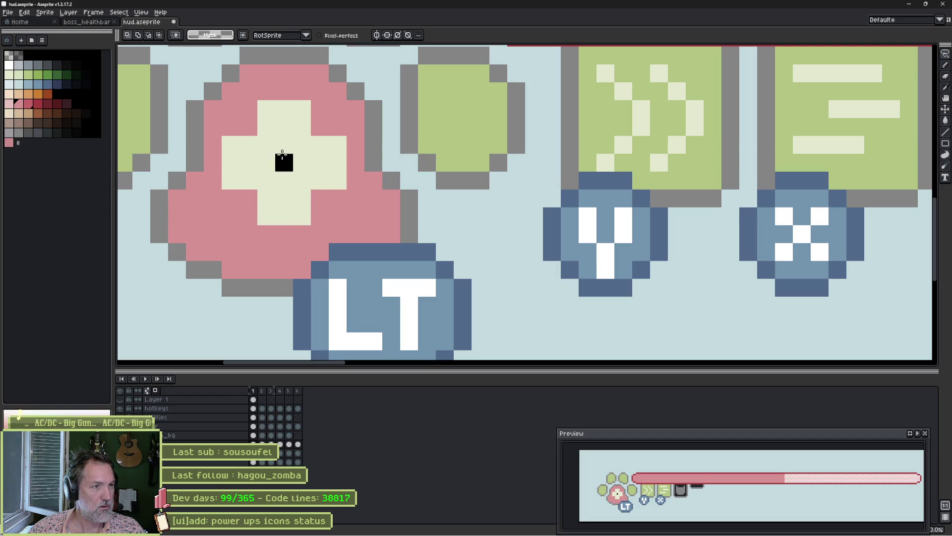
{"action": "key", "text": "w"}
{"action": "left_click", "coordinate": [293, 167]}
{"action": "left_click_drag", "start_coordinate": [296, 187], "coordinate": [289, 204]}
{"action": "key", "text": "ctrl+d"}
{"action": "key", "text": "b"}
{"action": "left_click", "coordinate": [263, 122]}
{"action": "left_click_drag", "start_coordinate": [263, 109], "coordinate": [303, 109]}
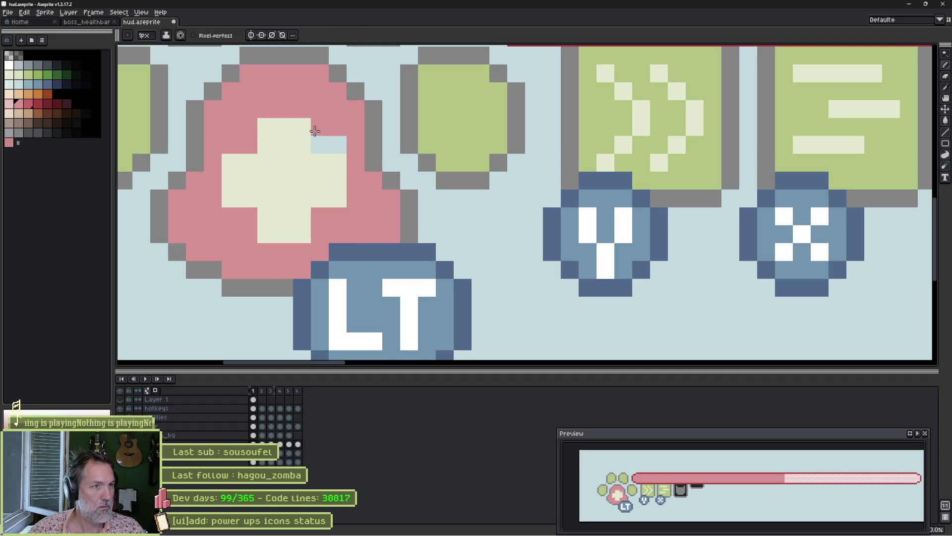
{"action": "left_click_drag", "start_coordinate": [320, 143], "coordinate": [339, 143]}
{"action": "left_click", "coordinate": [422, 152]}
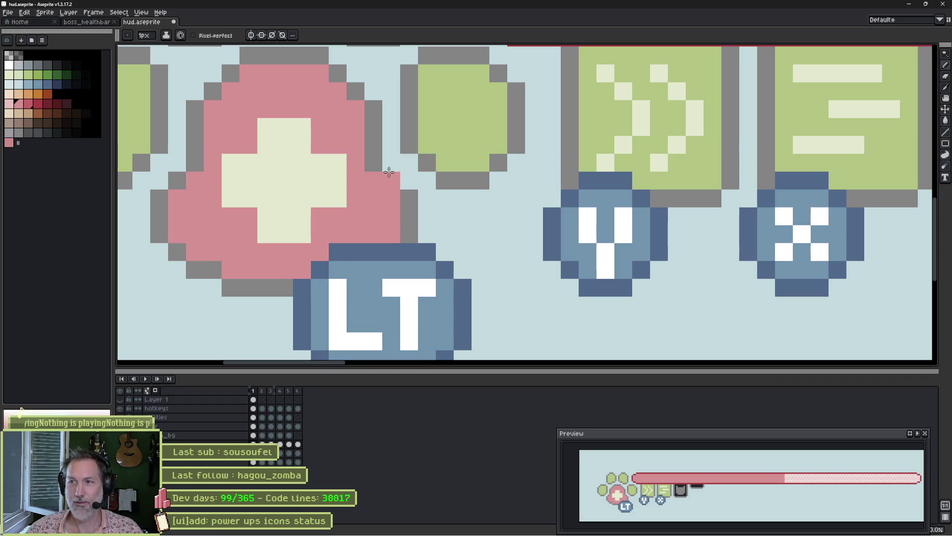
{"action": "scroll", "coordinate": [385, 156], "scroll_direction": "down", "scroll_amount": 2}
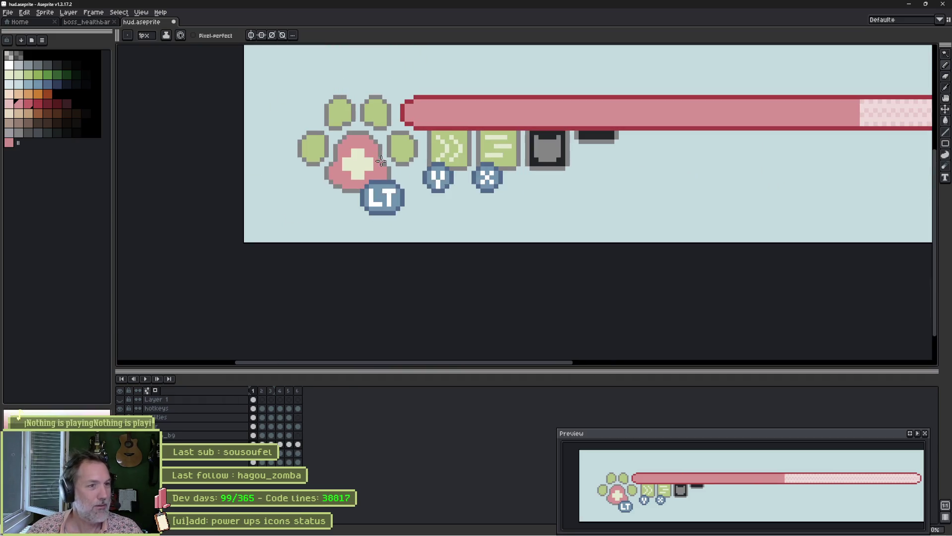
{"action": "scroll", "coordinate": [318, 166], "scroll_direction": "up", "scroll_amount": 2}
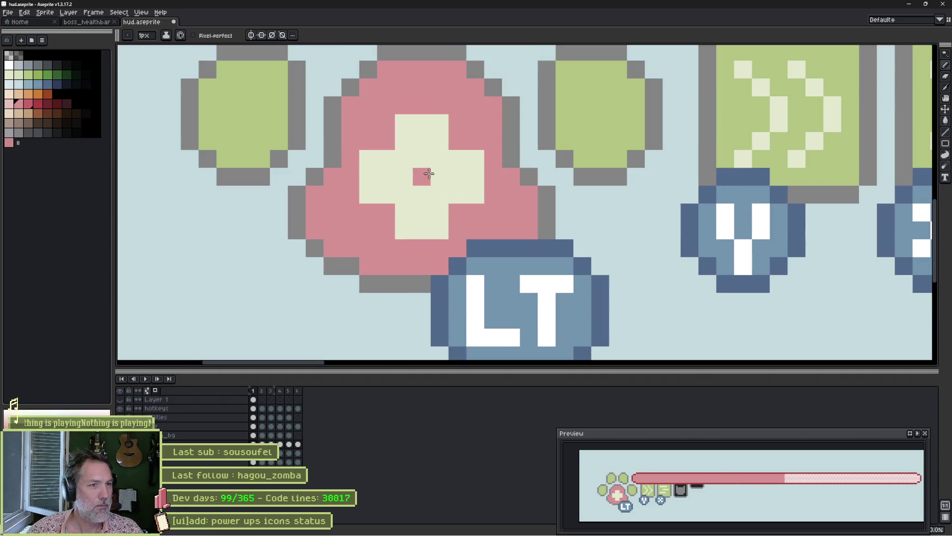
{"action": "scroll", "coordinate": [430, 172], "scroll_direction": "up", "scroll_amount": 1}
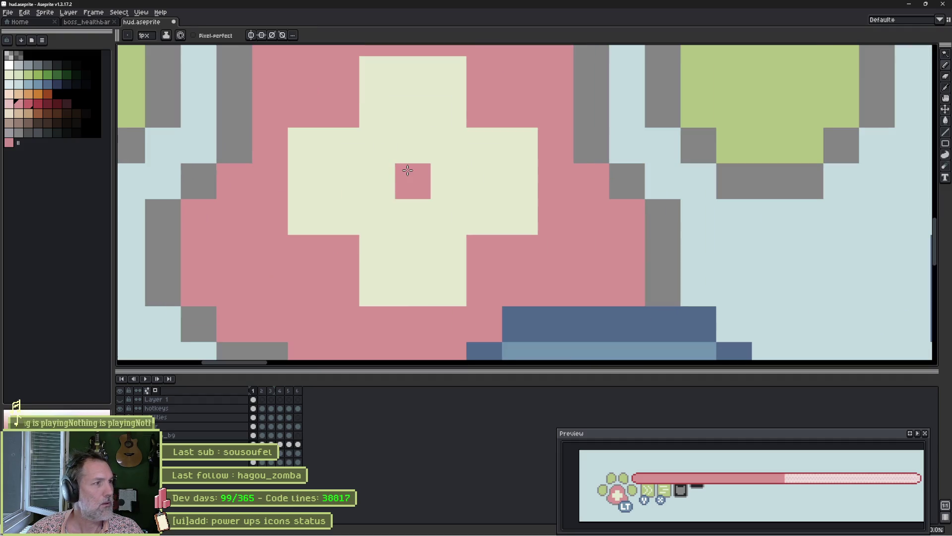
{"action": "key", "text": "i"}
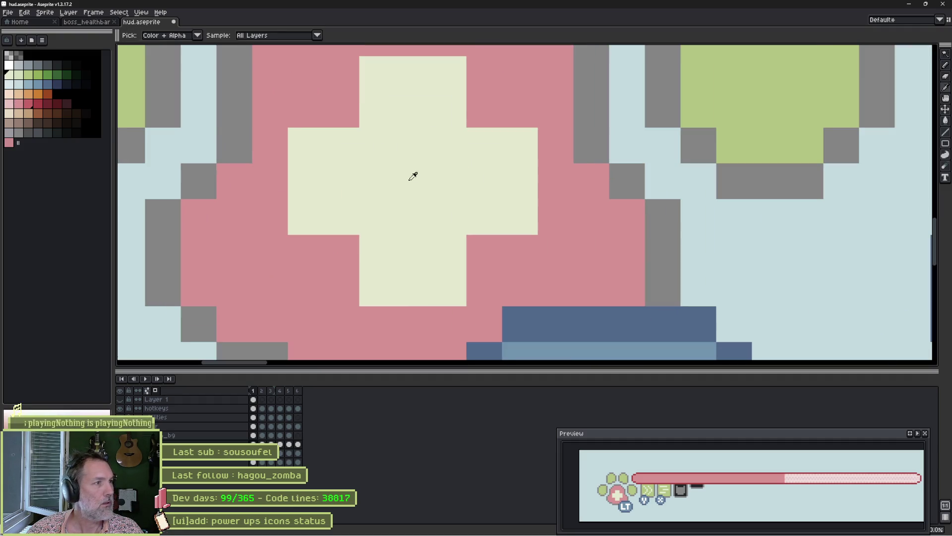
Flood-fill the cream cross with white.
{"action": "key", "text": "b"}
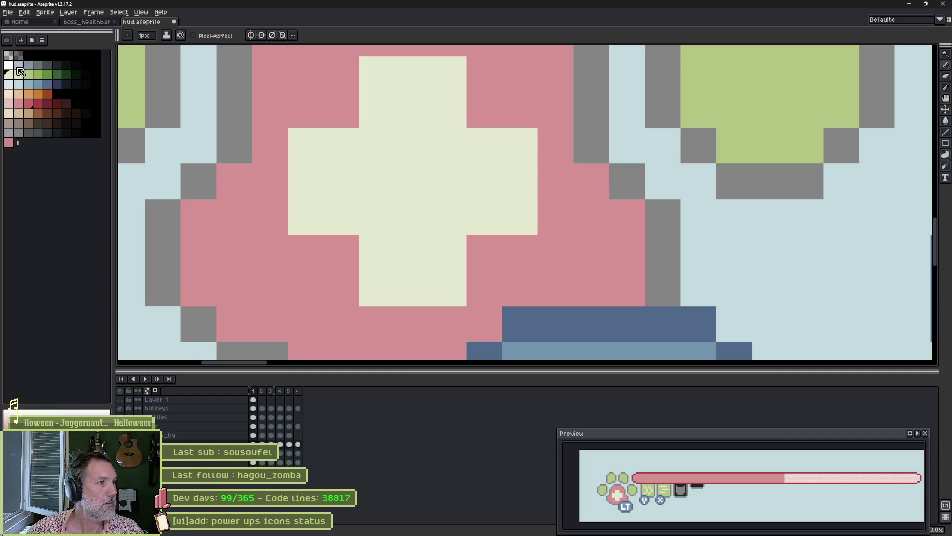
{"action": "left_click", "coordinate": [11, 66]}
{"action": "key", "text": "g"}
{"action": "left_click", "coordinate": [406, 183]}
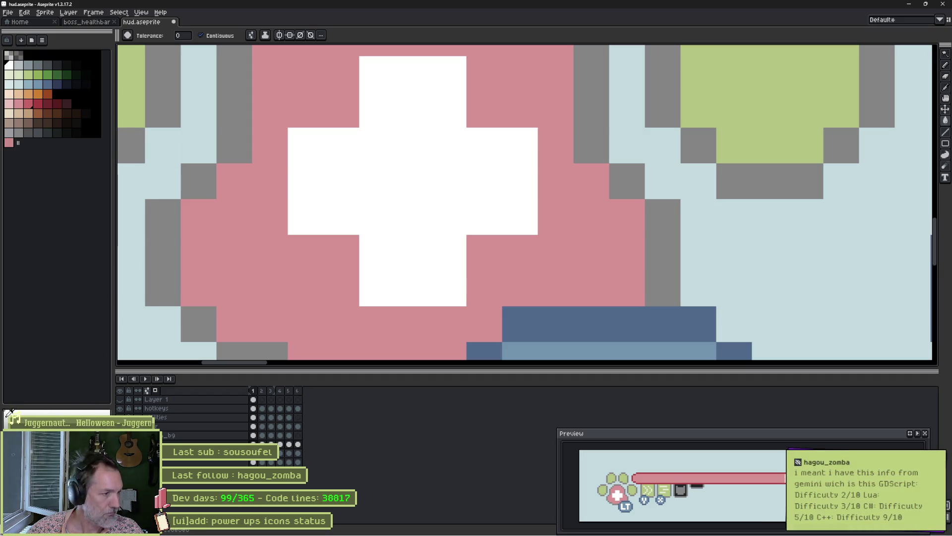
Shade the bottom edges of the cross's left, right and lower arms light grey.
{"action": "left_click", "coordinate": [347, 214]}
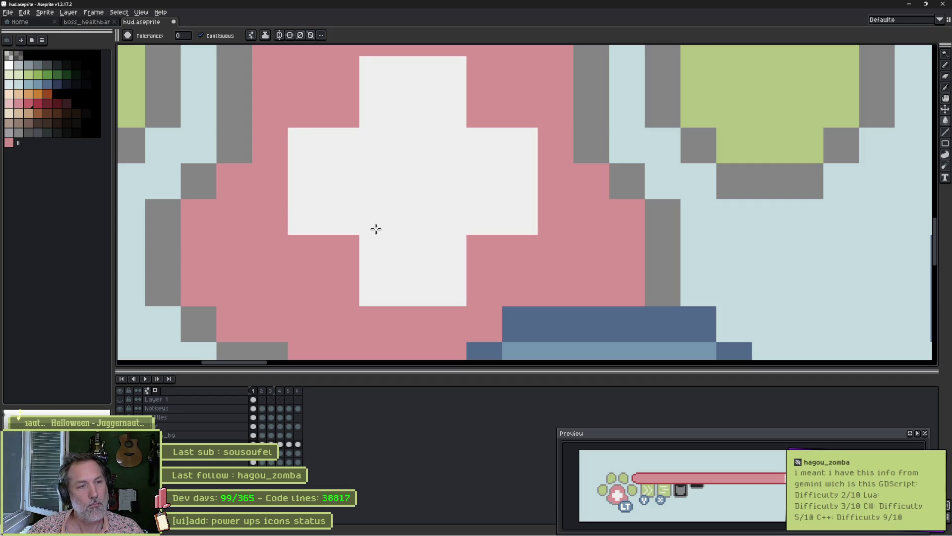
{"action": "key", "text": "ctrl+z"}
{"action": "key", "text": "b"}
{"action": "left_click_drag", "start_coordinate": [306, 223], "coordinate": [342, 218]}
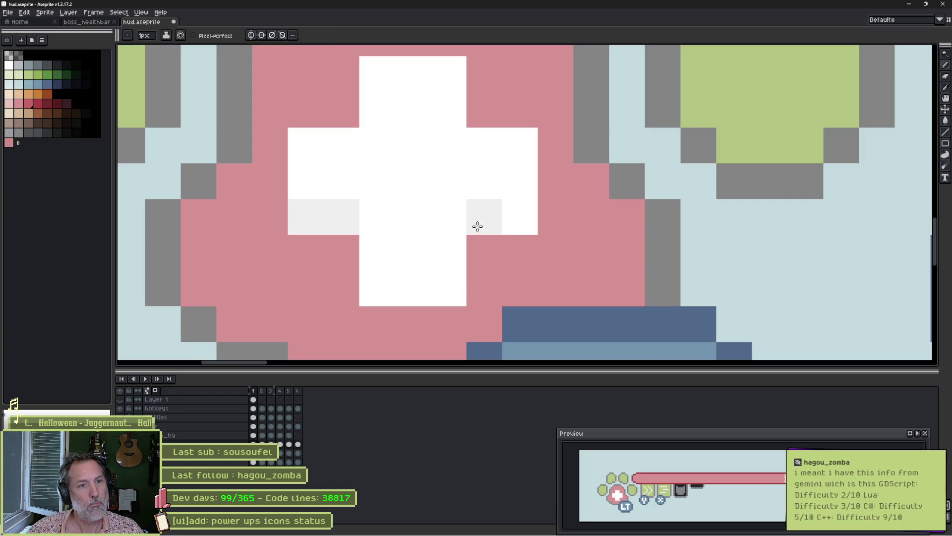
{"action": "left_click_drag", "start_coordinate": [477, 227], "coordinate": [519, 218]}
{"action": "mouse_move", "coordinate": [412, 288]}
{"action": "left_mouse_down"}
{"action": "mouse_move", "coordinate": [385, 291]}
{"action": "mouse_move", "coordinate": [449, 287]}
{"action": "left_mouse_up"}
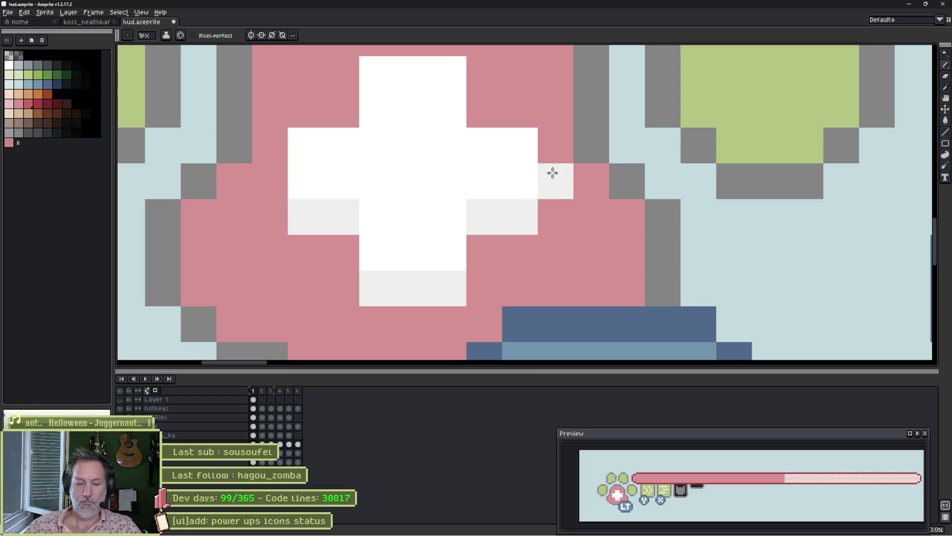
{"action": "left_click", "coordinate": [607, 526]}
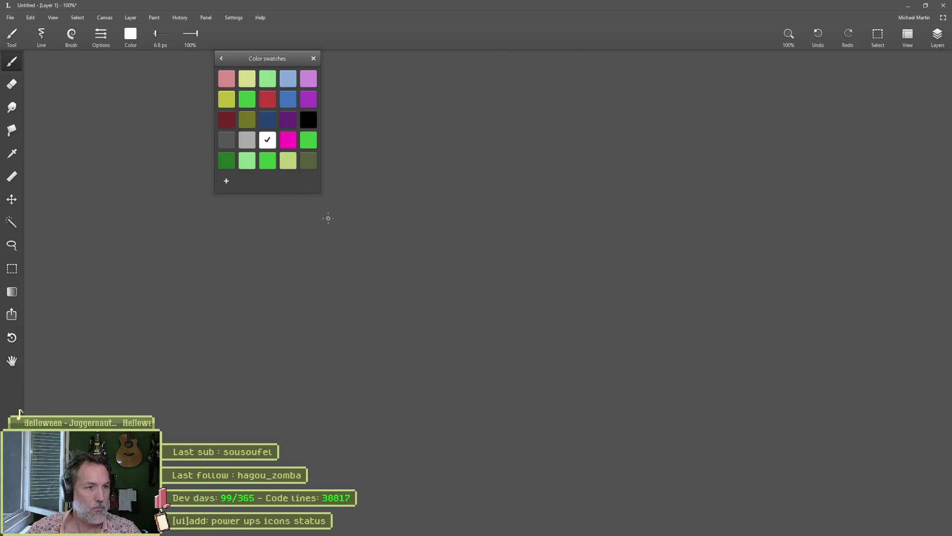
Sketch a long horizontal line labelled 0 and 10 with a midpoint tick, undoing stray strokes.
{"action": "left_click_drag", "start_coordinate": [267, 297], "coordinate": [763, 297]}
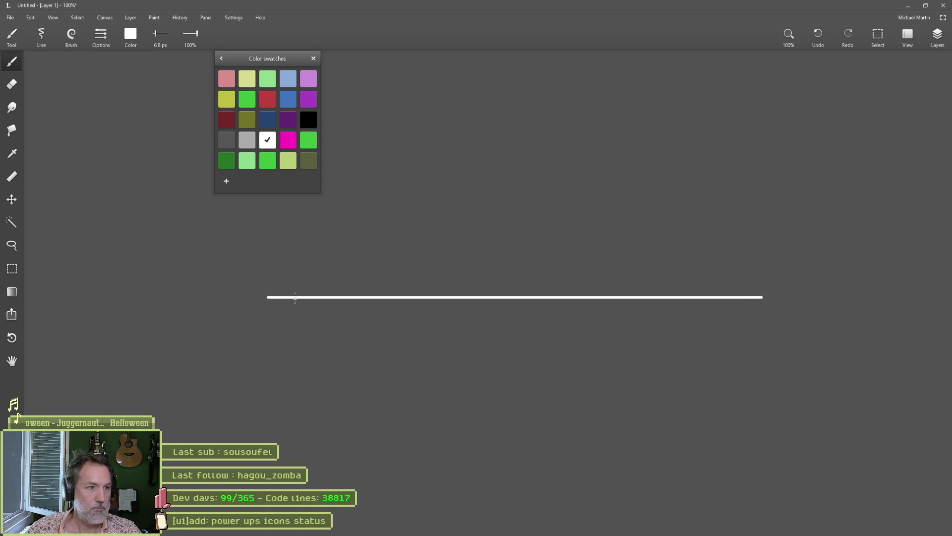
{"action": "left_click_drag", "start_coordinate": [265, 249], "coordinate": [277, 240]}
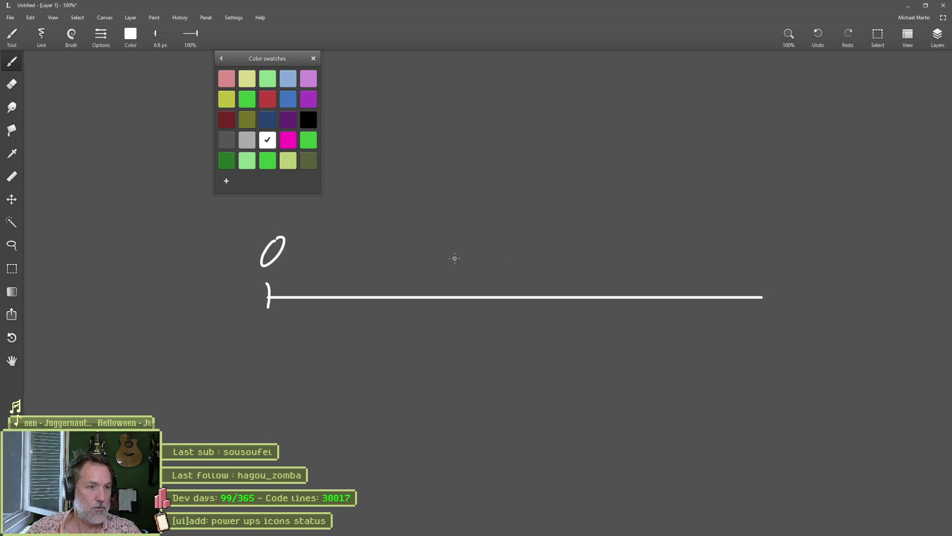
{"action": "left_click_drag", "start_coordinate": [735, 253], "coordinate": [756, 253]}
{"action": "left_click_drag", "start_coordinate": [780, 221], "coordinate": [777, 223]}
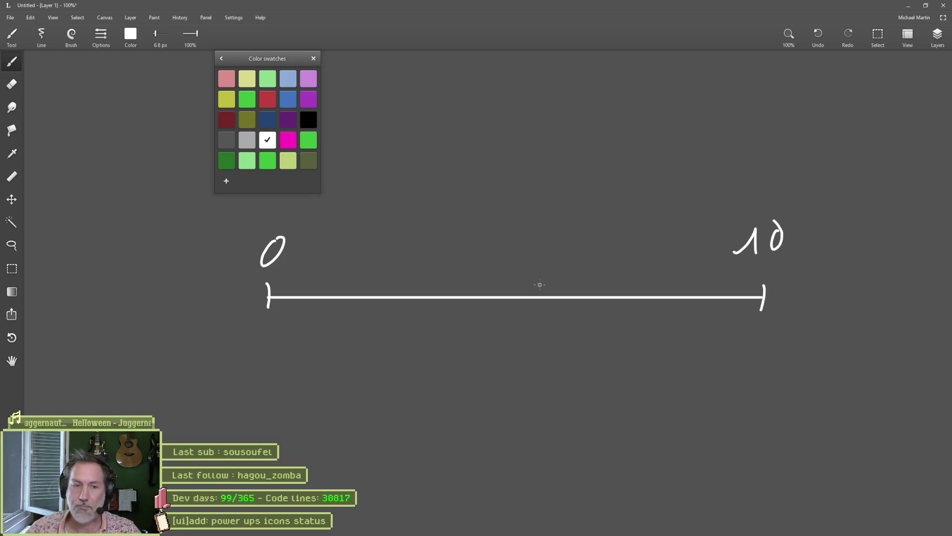
{"action": "left_click_drag", "start_coordinate": [520, 256], "coordinate": [520, 331]}
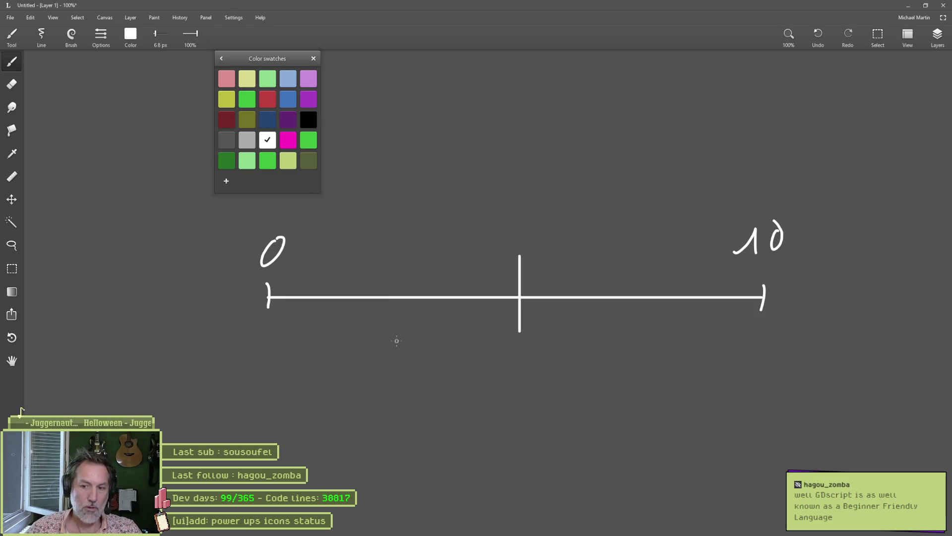
{"action": "left_click_drag", "start_coordinate": [490, 228], "coordinate": [431, 224]}
{"action": "key", "text": "ctrl+z"}
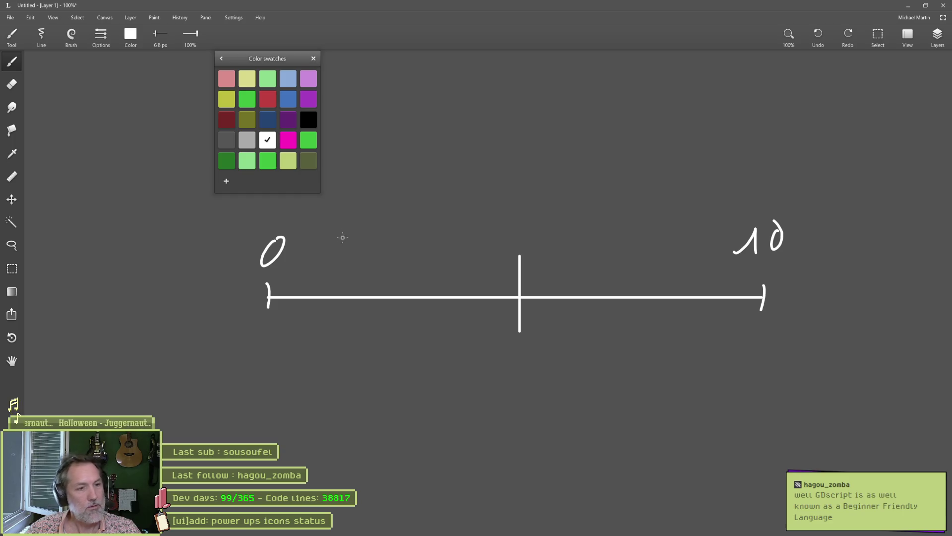
{"action": "mouse_move", "coordinate": [370, 226]}
{"action": "left_mouse_down"}
{"action": "mouse_move", "coordinate": [341, 229]}
{"action": "mouse_move", "coordinate": [458, 238]}
{"action": "left_mouse_up"}
{"action": "key", "text": "ctrl+z"}
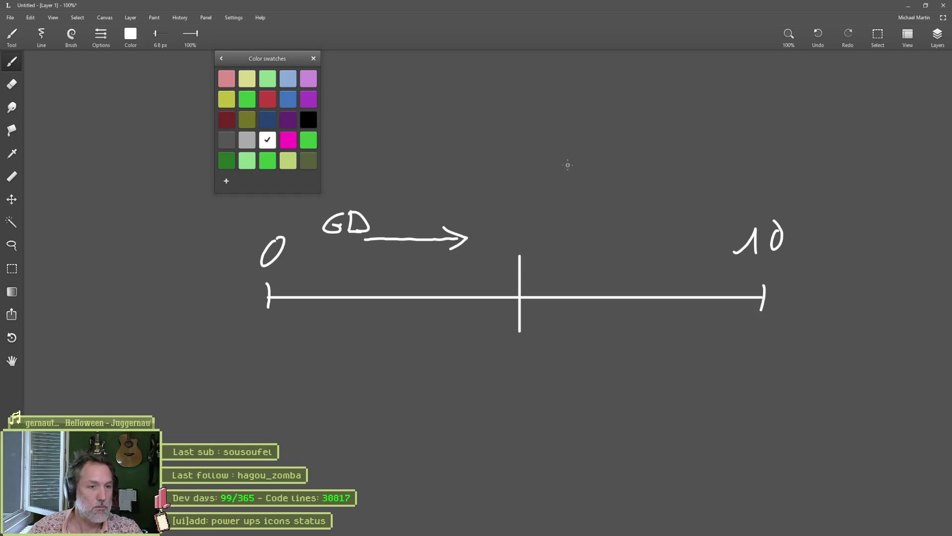
Save the updated HUD sprite in Aseprite, then return to Godot's player_health_ui scene.
{"action": "left_click_drag", "start_coordinate": [546, 177], "coordinate": [548, 226]}
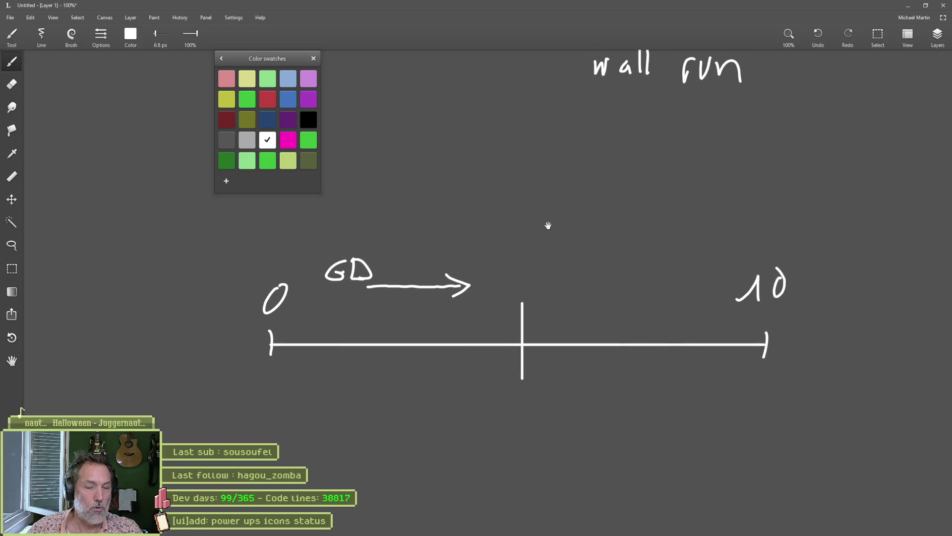
{"action": "scroll", "coordinate": [546, 220], "scroll_direction": "up", "scroll_amount": 2}
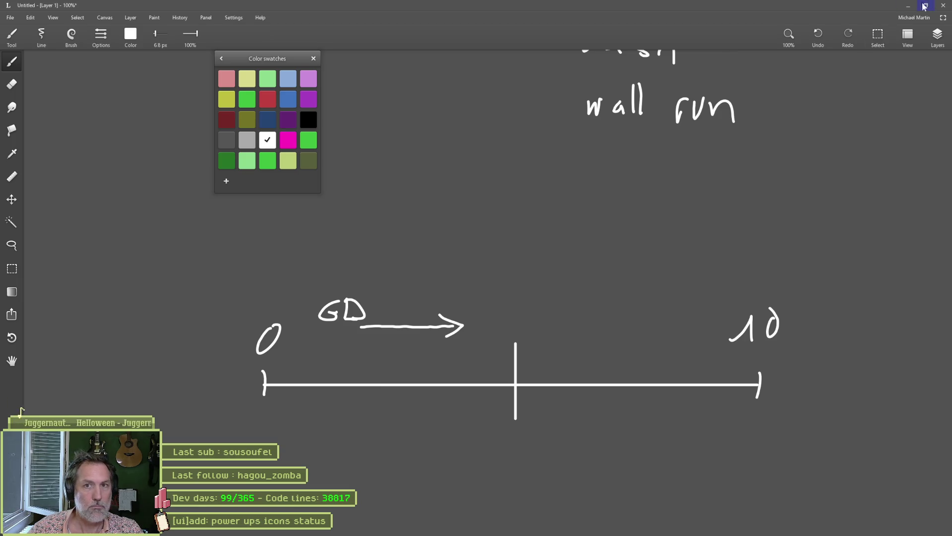
{"action": "left_click", "coordinate": [908, 6]}
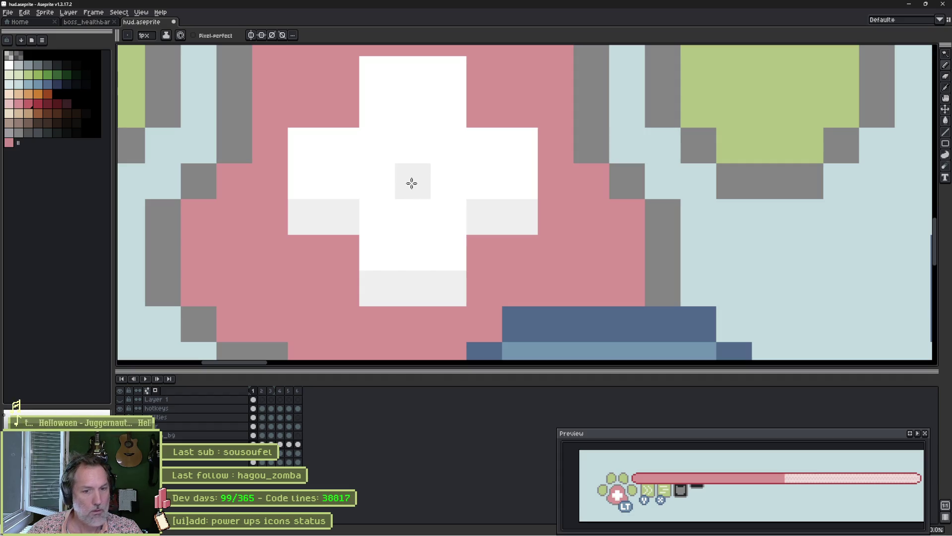
{"action": "key", "text": "ctrl+s"}
{"action": "key", "text": "alt+Tab"}
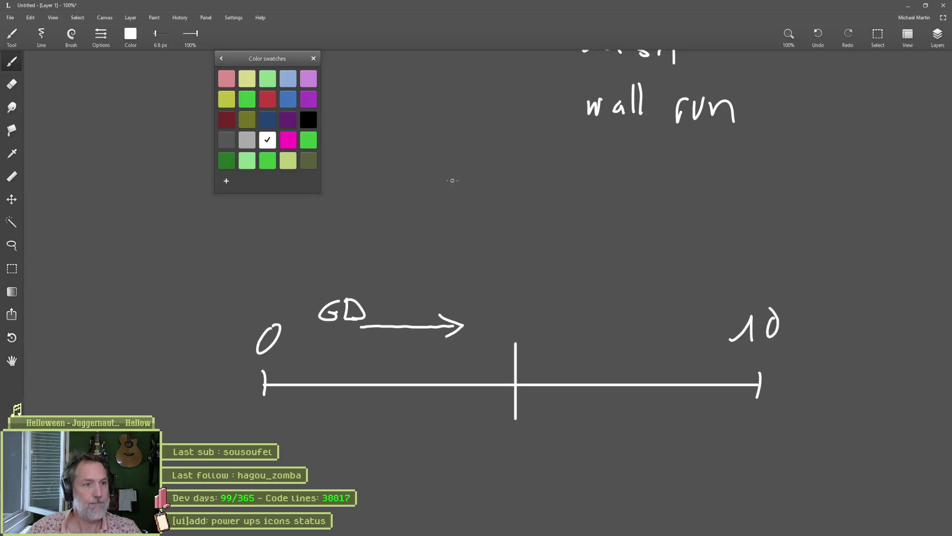
{"action": "left_click", "coordinate": [573, 527]}
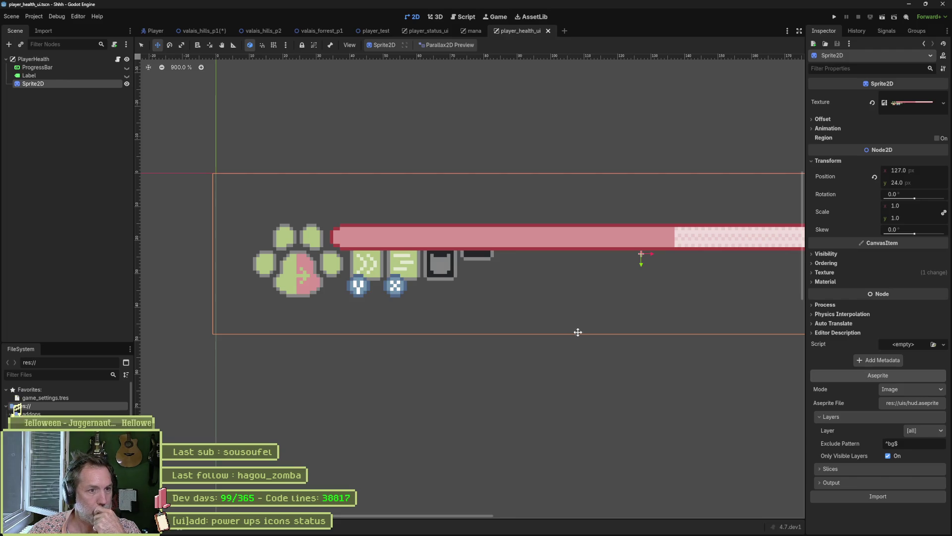
Reimport the HUD sprite from its Aseprite file, then switch to the valais_hills_p1 scene.
{"action": "scroll", "coordinate": [580, 323], "scroll_direction": "down", "scroll_amount": 1}
{"action": "mouse_move", "coordinate": [585, 316]}
{"action": "left_mouse_down"}
{"action": "mouse_move", "coordinate": [557, 336]}
{"action": "mouse_move", "coordinate": [480, 343]}
{"action": "left_mouse_up"}
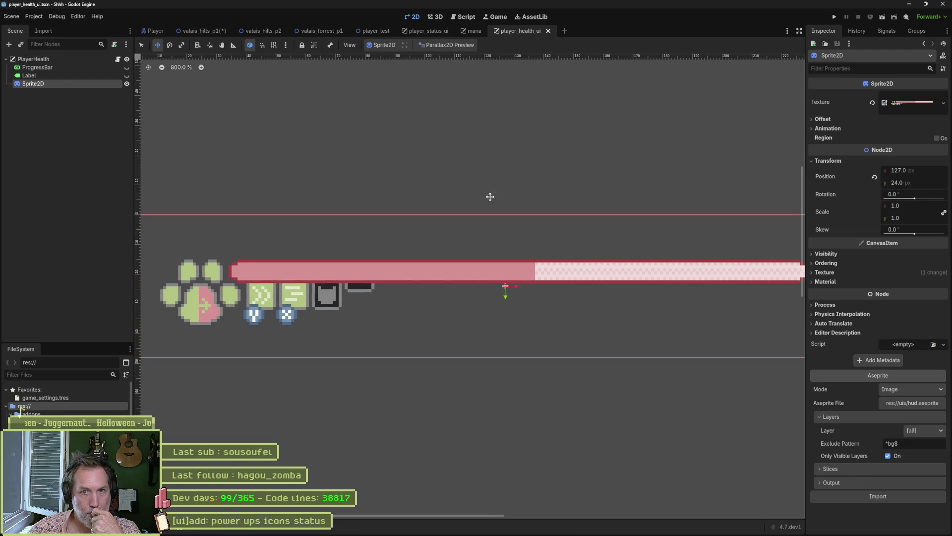
{"action": "left_click_drag", "start_coordinate": [457, 204], "coordinate": [538, 202]}
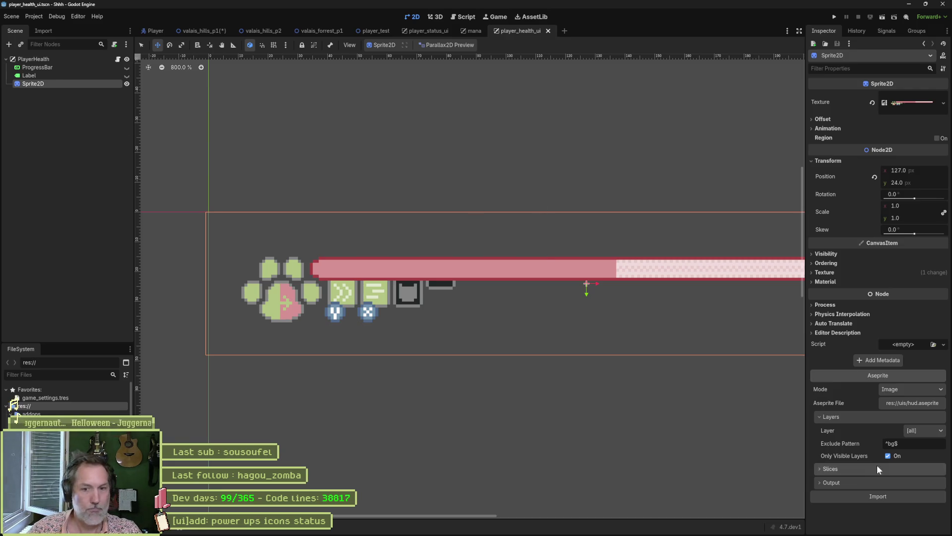
{"action": "left_click", "coordinate": [883, 496]}
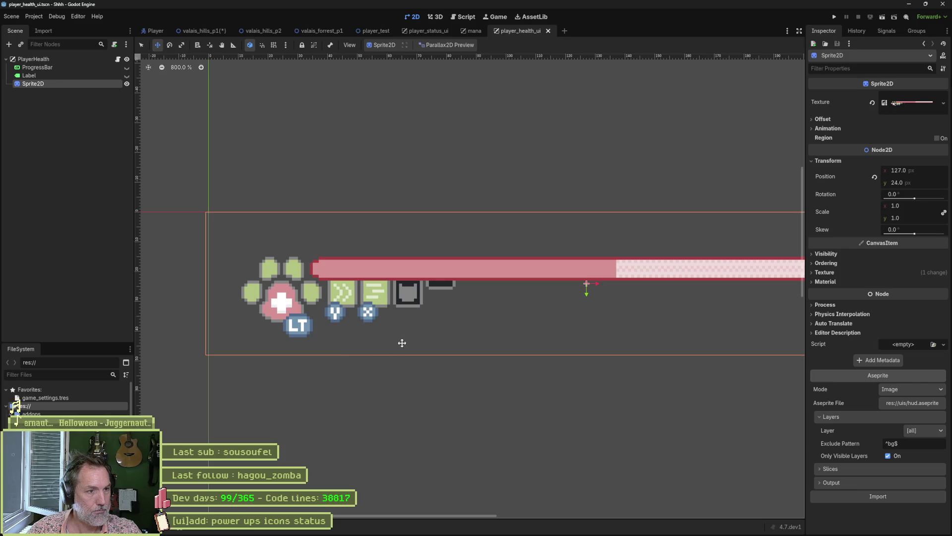
{"action": "left_click", "coordinate": [199, 32]}
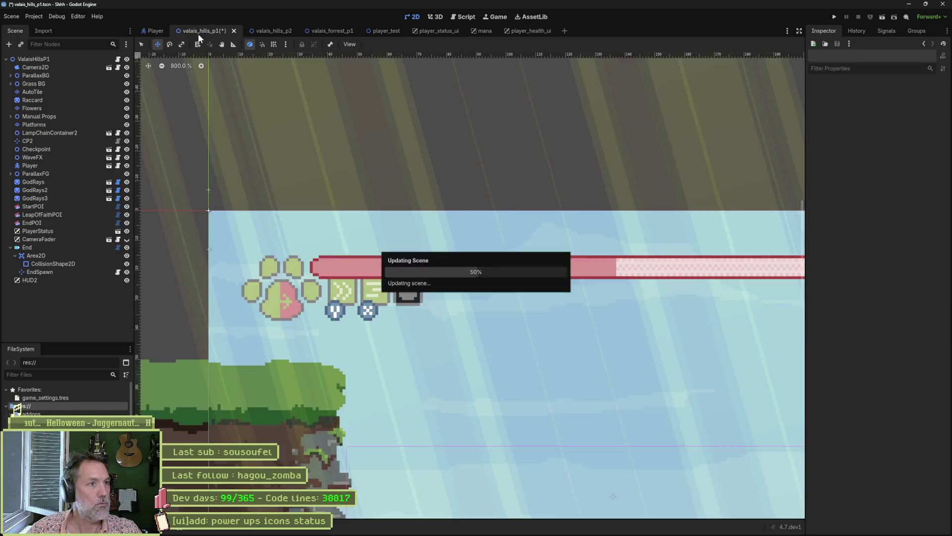
Run the current scene with F6 and enlarge the game view to fill the editor.
{"action": "key", "text": "F6"}
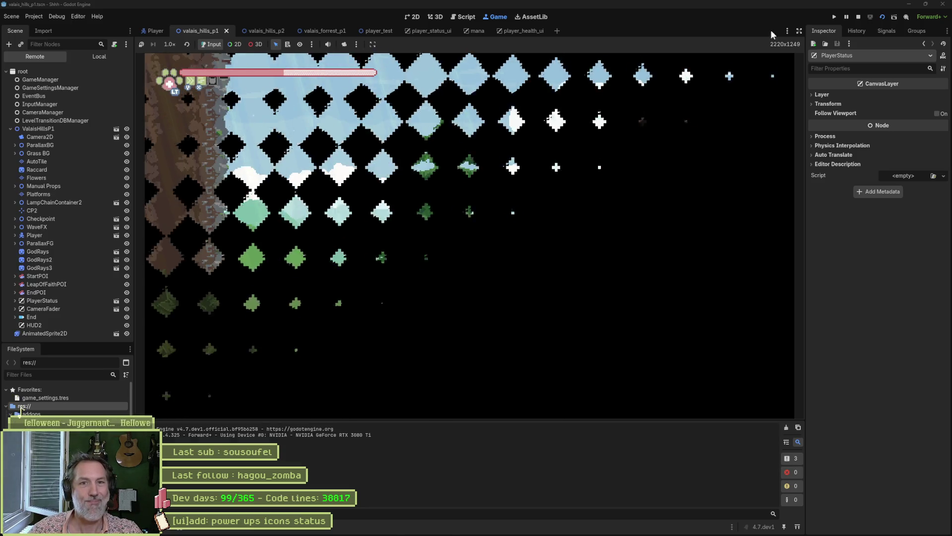
{"action": "left_click", "coordinate": [799, 30]}
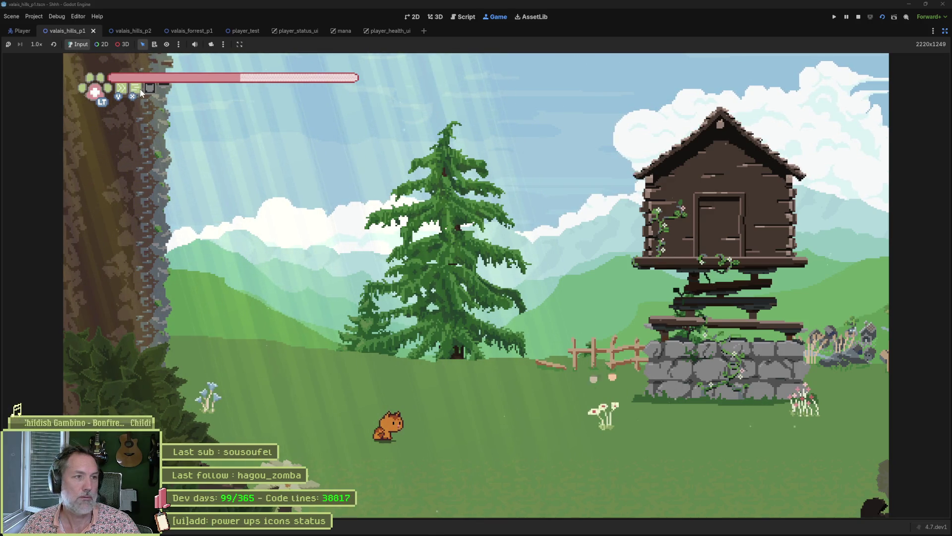
{"action": "left_click", "coordinate": [945, 31]}
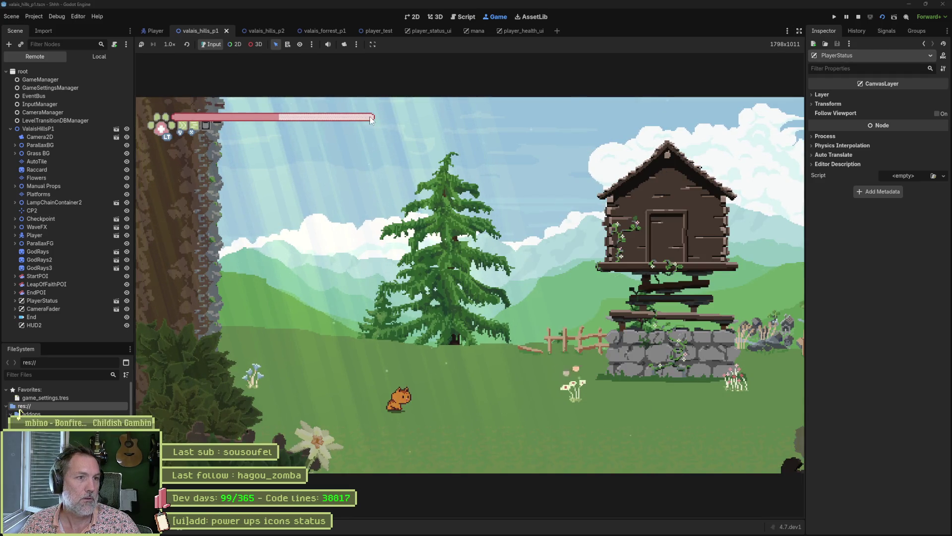
{"action": "left_click_drag", "start_coordinate": [806, 252], "coordinate": [743, 253]}
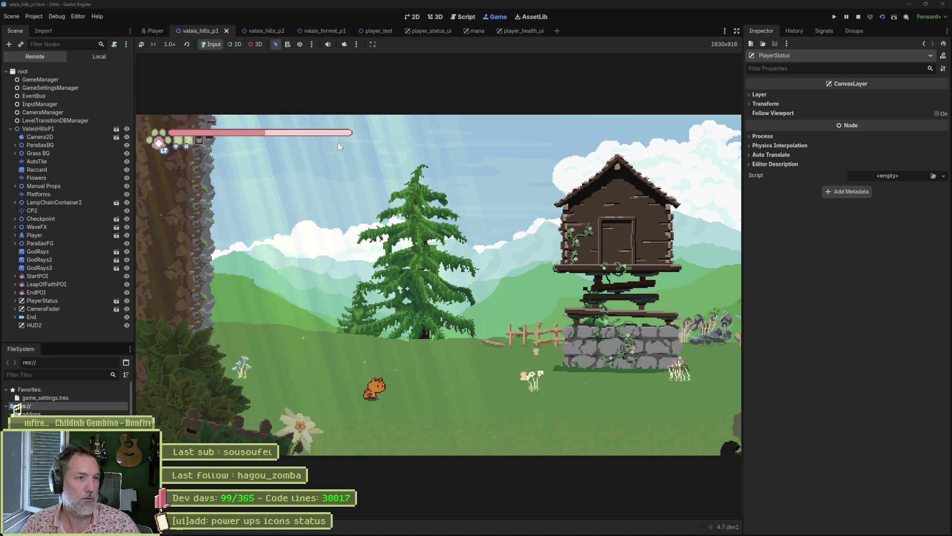
{"action": "mouse_move", "coordinate": [744, 238]}
{"action": "left_mouse_down"}
{"action": "mouse_move", "coordinate": [493, 246]}
{"action": "mouse_move", "coordinate": [818, 253]}
{"action": "mouse_move", "coordinate": [904, 264]}
{"action": "left_mouse_up"}
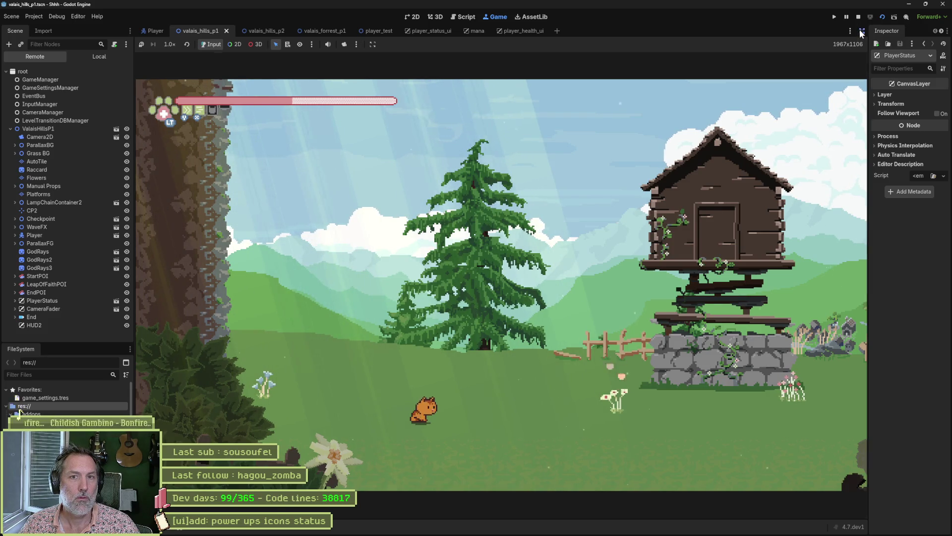
{"action": "left_click", "coordinate": [861, 31]}
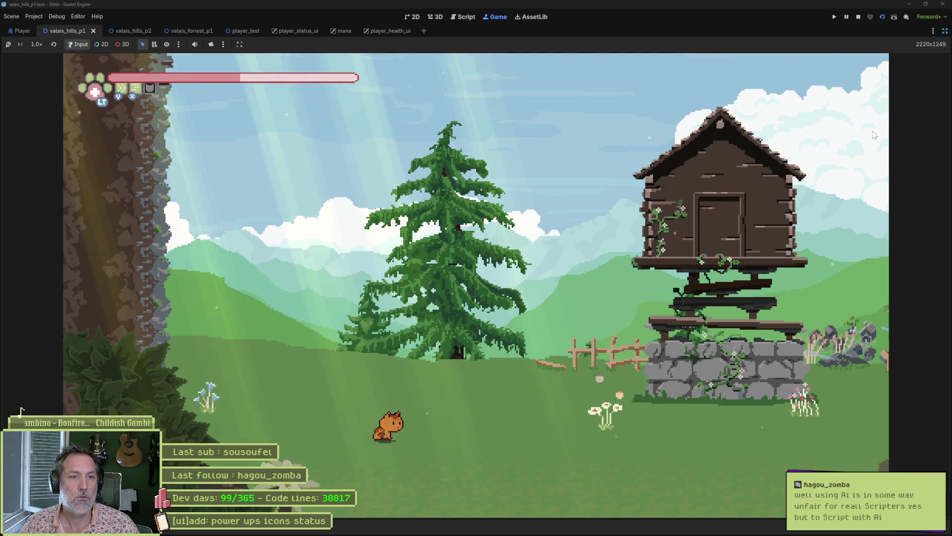
Run the cat right across the level to the barn, then stop the game with F8.
{"action": "key", "text": "Right"}
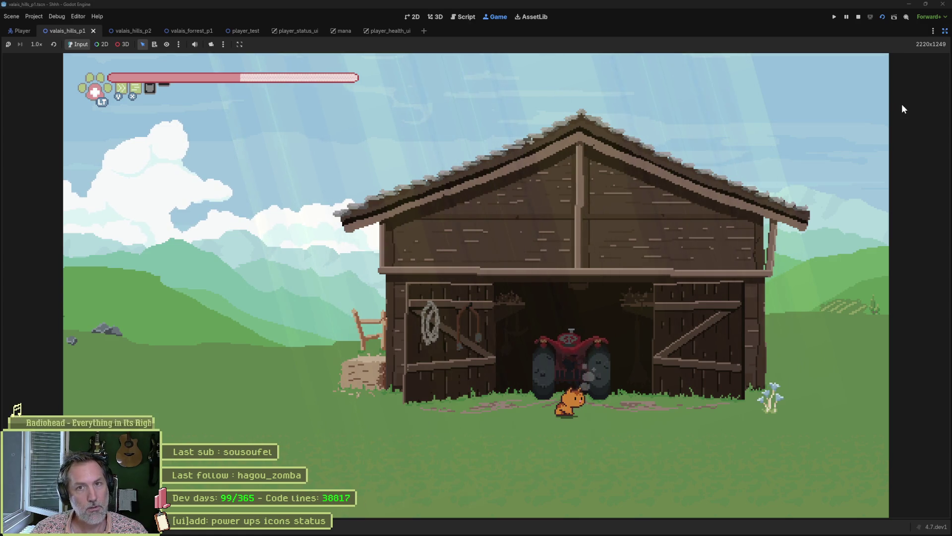
{"action": "key", "text": "F8"}
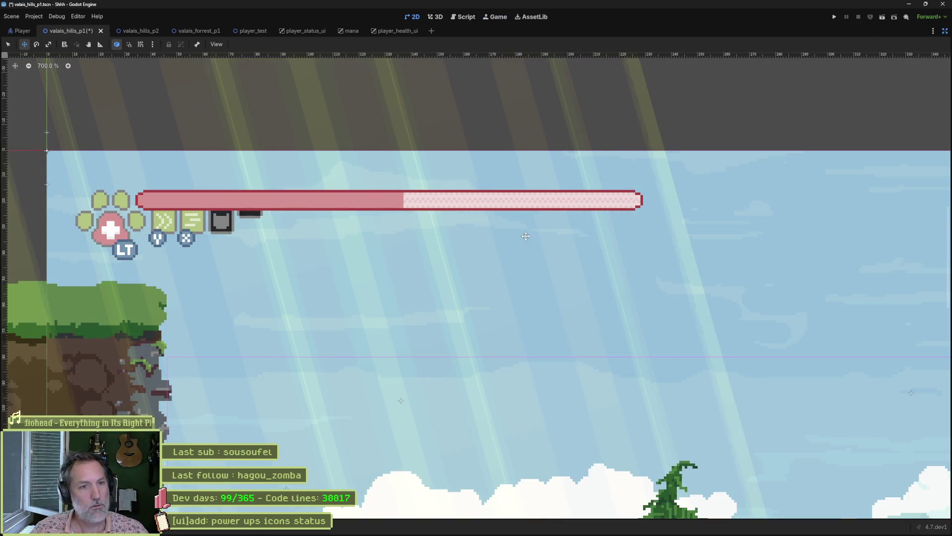
Zoom out to view the whole level, barn and HUD, then save the valais_hills_p1 scene.
{"action": "scroll", "coordinate": [610, 186], "scroll_direction": "down", "scroll_amount": 5}
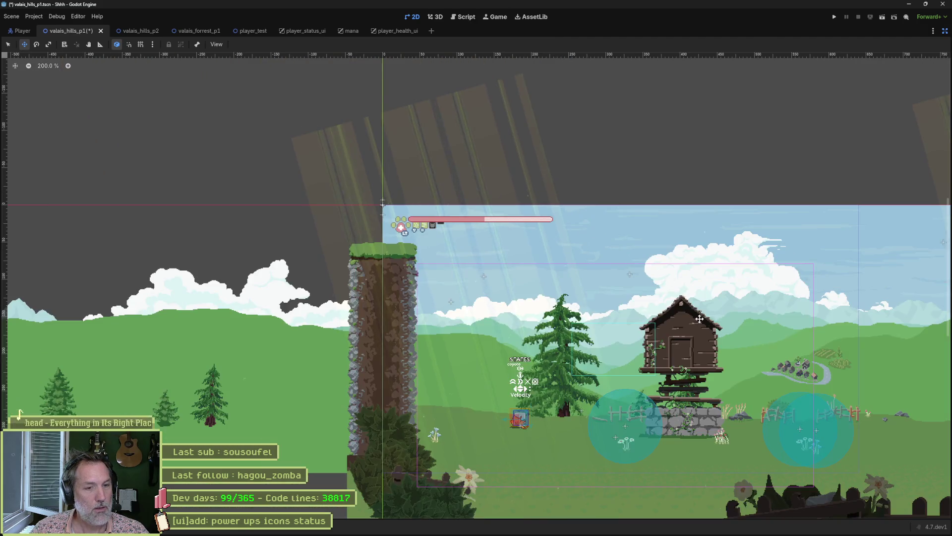
{"action": "left_click_drag", "start_coordinate": [700, 319], "coordinate": [446, 280]}
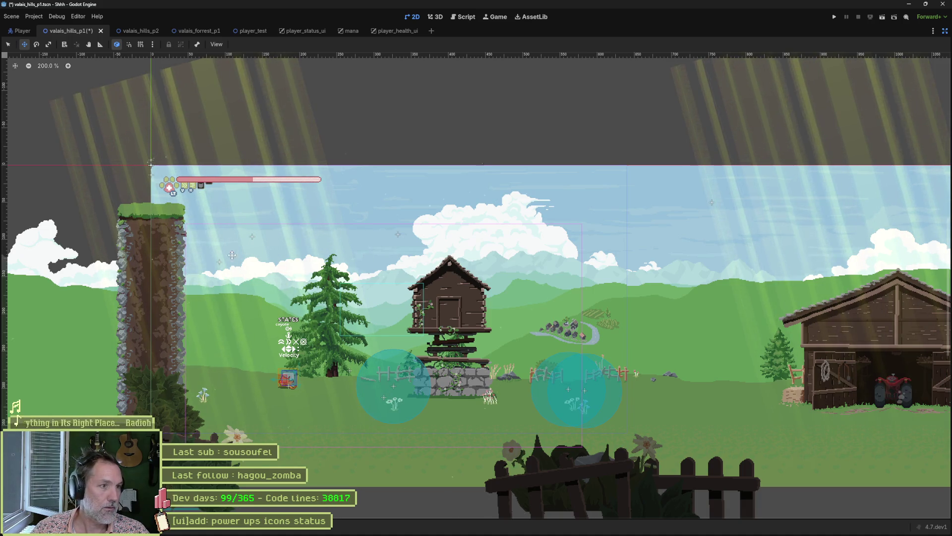
{"action": "scroll", "coordinate": [232, 255], "scroll_direction": "up", "scroll_amount": 1}
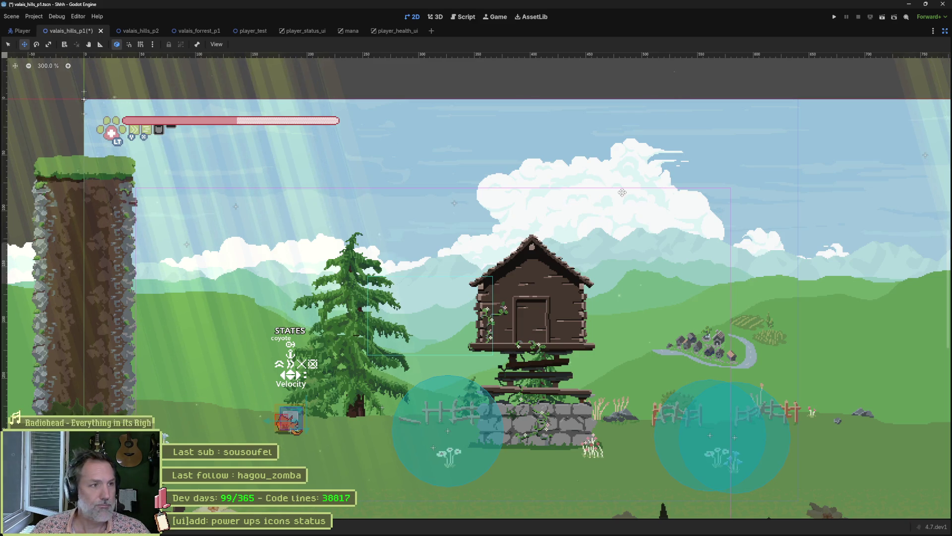
{"action": "scroll", "coordinate": [149, 186], "scroll_direction": "up", "scroll_amount": 1}
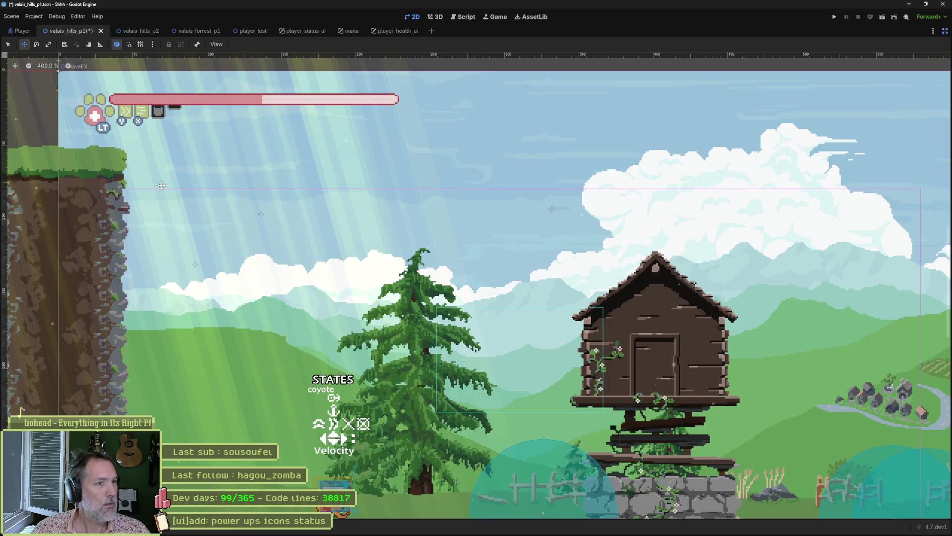
{"action": "scroll", "coordinate": [170, 167], "scroll_direction": "up", "scroll_amount": 3}
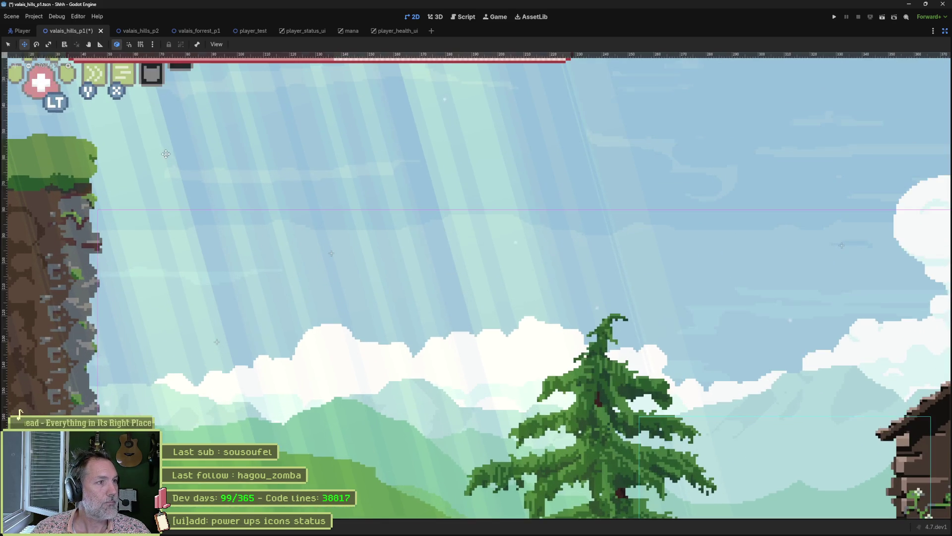
{"action": "scroll", "coordinate": [173, 156], "scroll_direction": "down", "scroll_amount": 3}
{"action": "scroll", "coordinate": [176, 155], "scroll_direction": "down", "scroll_amount": 2}
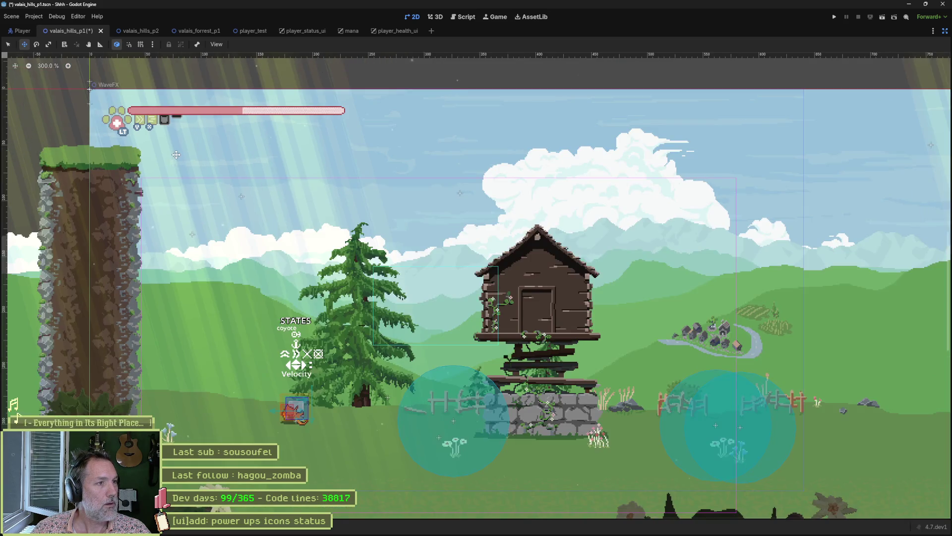
{"action": "scroll", "coordinate": [176, 155], "scroll_direction": "up", "scroll_amount": 1}
{"action": "scroll", "coordinate": [177, 133], "scroll_direction": "up", "scroll_amount": 3}
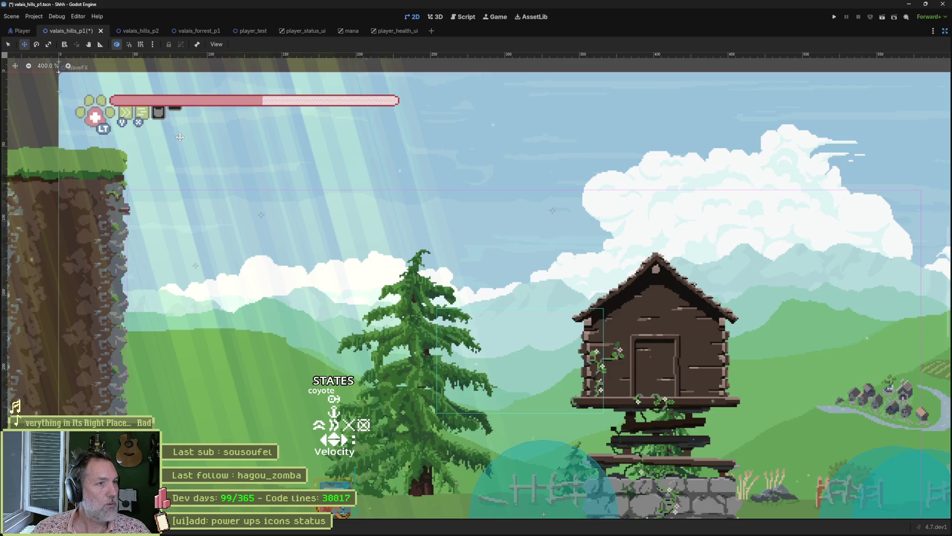
{"action": "scroll", "coordinate": [147, 113], "scroll_direction": "up", "scroll_amount": 4}
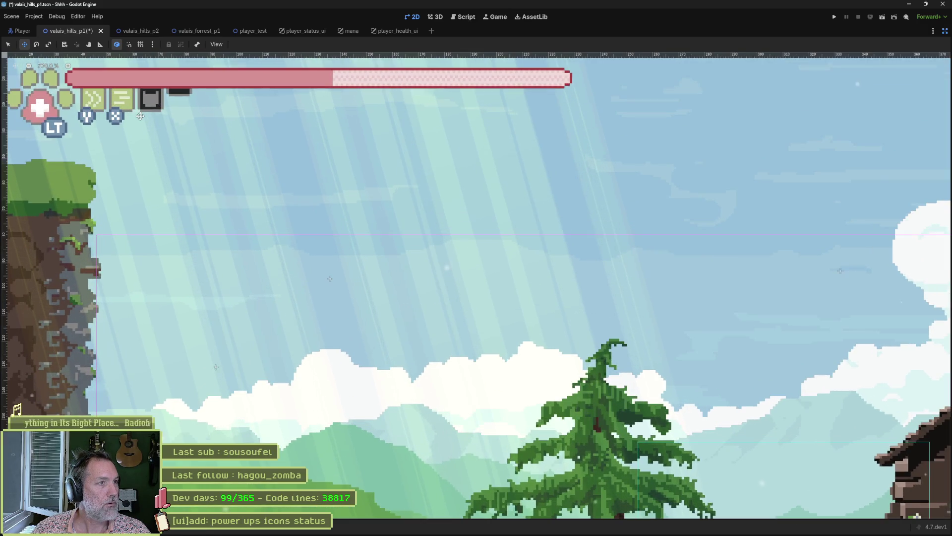
{"action": "scroll", "coordinate": [249, 196], "scroll_direction": "down", "scroll_amount": 10}
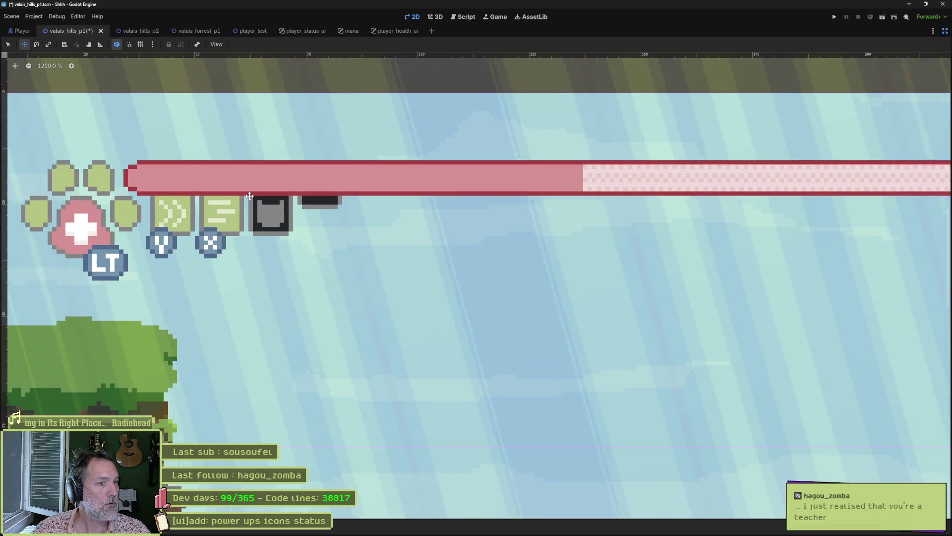
{"action": "scroll", "coordinate": [353, 223], "scroll_direction": "up", "scroll_amount": 6}
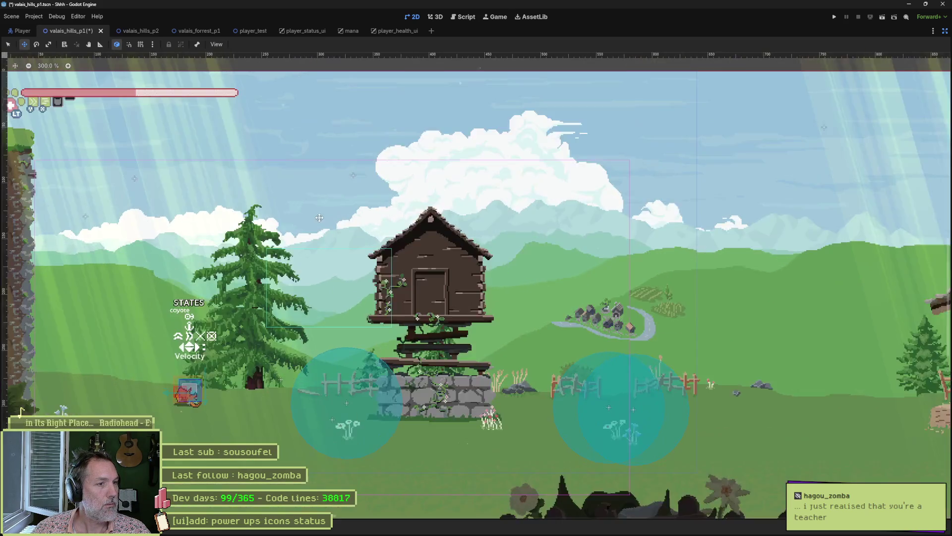
{"action": "scroll", "coordinate": [491, 272], "scroll_direction": "down", "scroll_amount": 2}
{"action": "scroll", "coordinate": [491, 272], "scroll_direction": "down", "scroll_amount": 2}
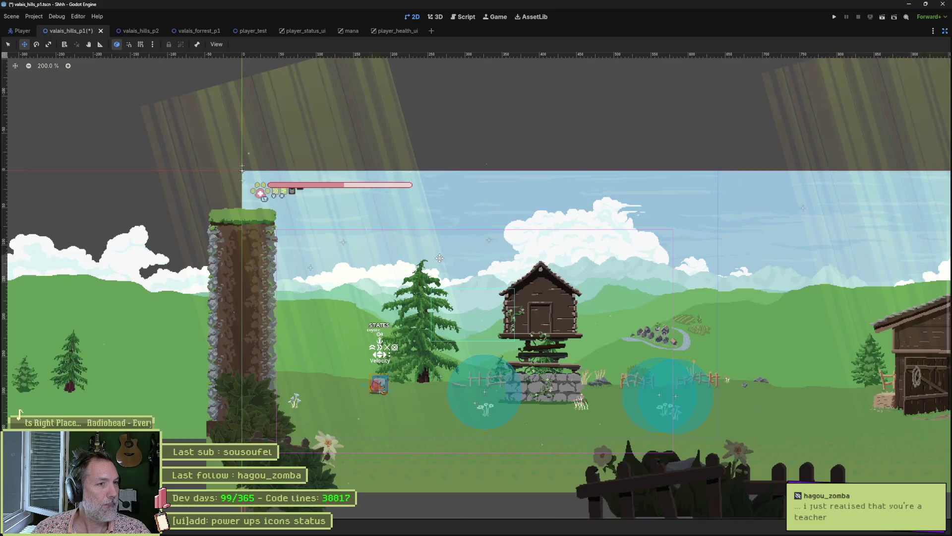
{"action": "scroll", "coordinate": [412, 202], "scroll_direction": "up", "scroll_amount": 1}
{"action": "key", "text": "ctrl+s"}
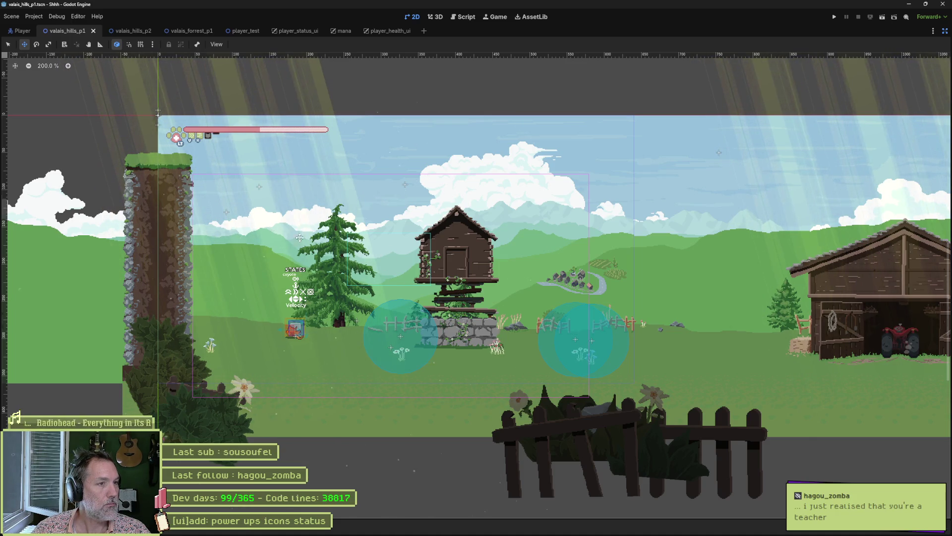
{"action": "scroll", "coordinate": [276, 214], "scroll_direction": "up", "scroll_amount": 1}
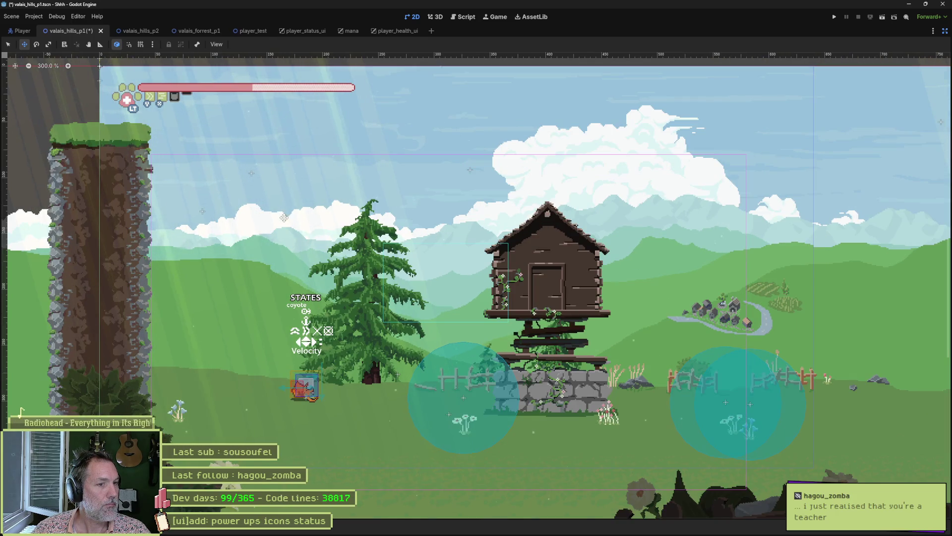
{"action": "scroll", "coordinate": [401, 225], "scroll_direction": "right", "scroll_amount": 1}
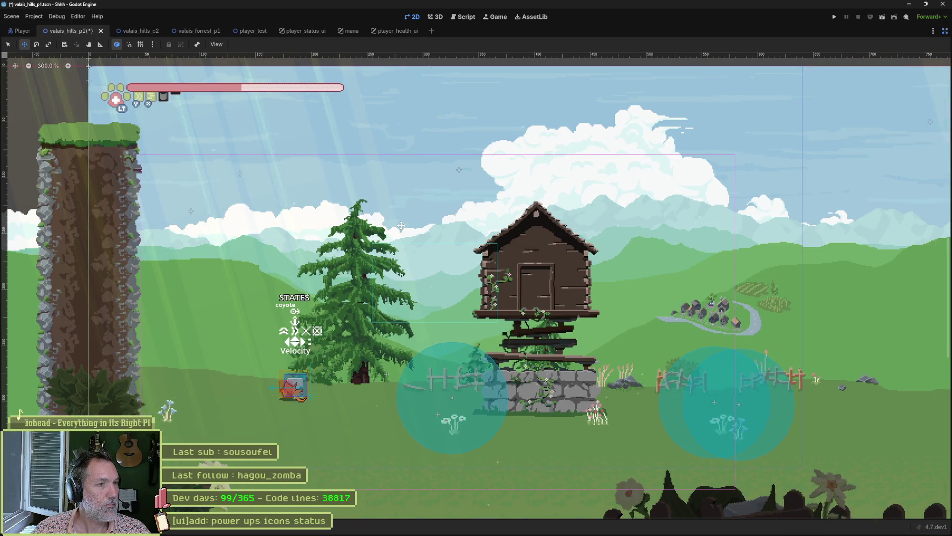
{"action": "scroll", "coordinate": [400, 225], "scroll_direction": "right", "scroll_amount": 6}
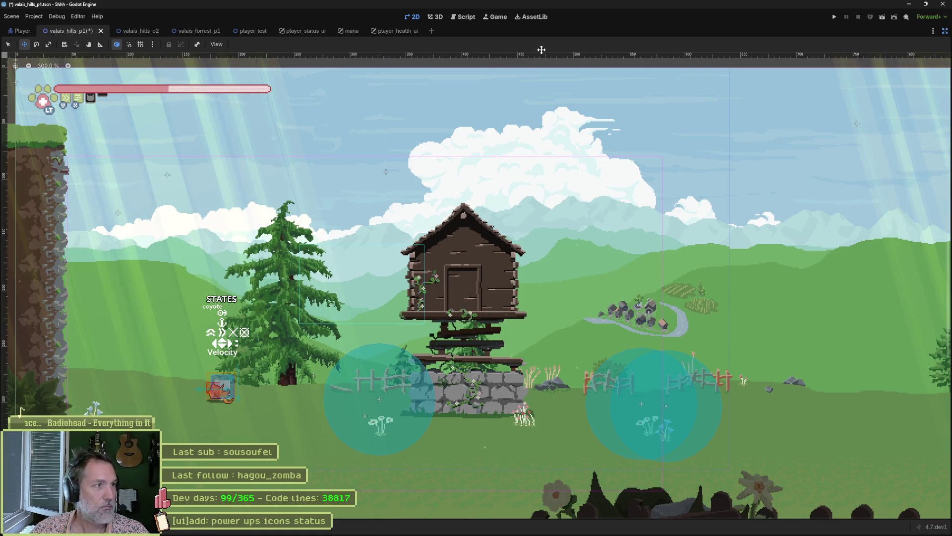
Save valais_hills_p1 again with Ctrl+S to clear its unsaved-changes marker.
{"action": "key", "text": "ctrl+s"}
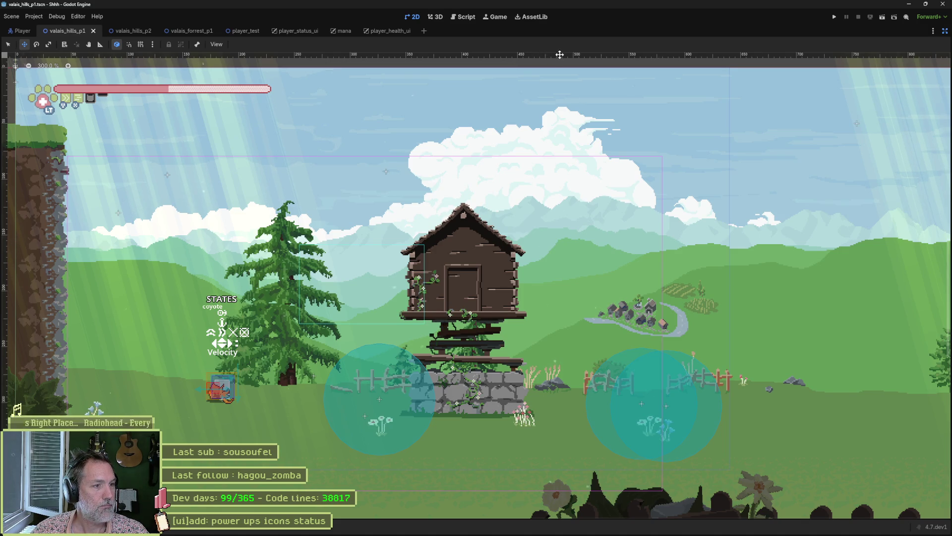
Launch the game with F5 and run the cat right past the barn and cliffs to the exit.
{"action": "key", "text": "F5"}
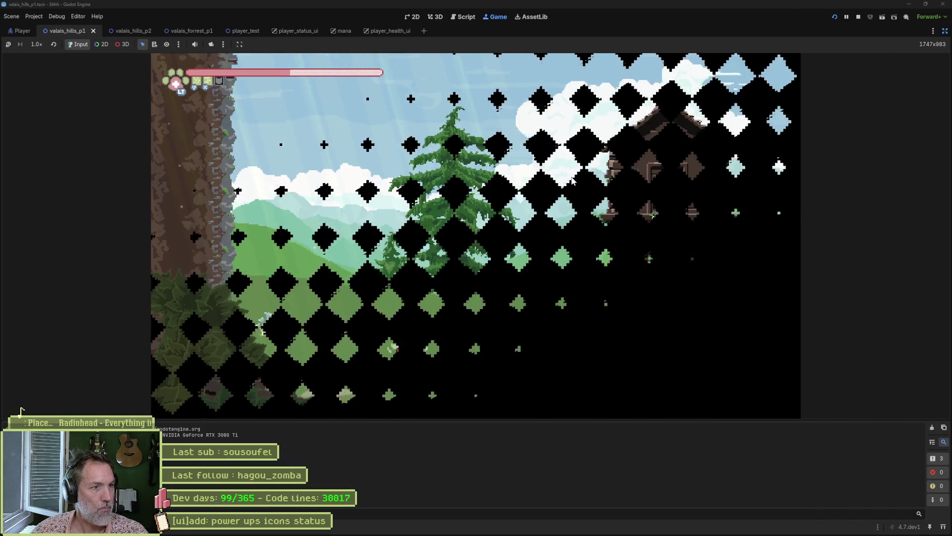
{"action": "key", "text": "Right"}
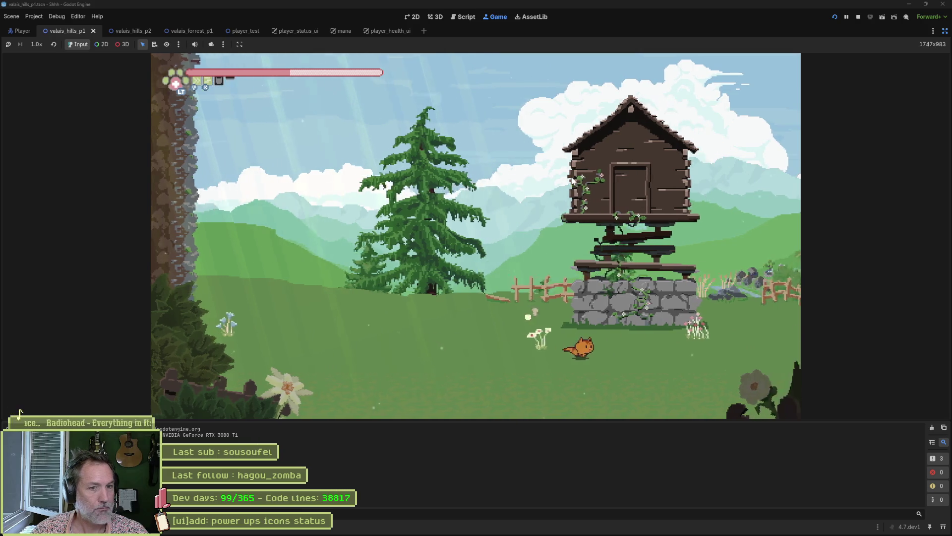
{"action": "key", "text": "Right"}
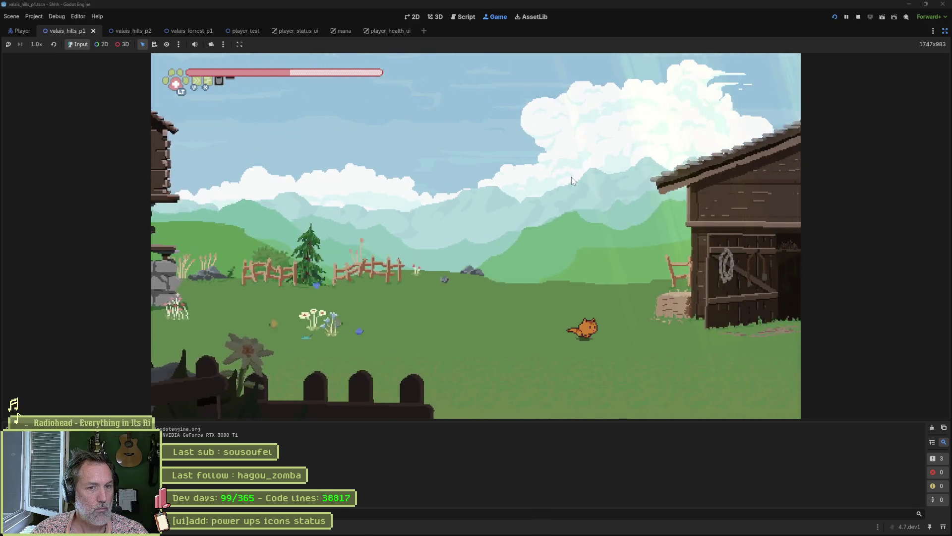
{"action": "key", "text": "Right"}
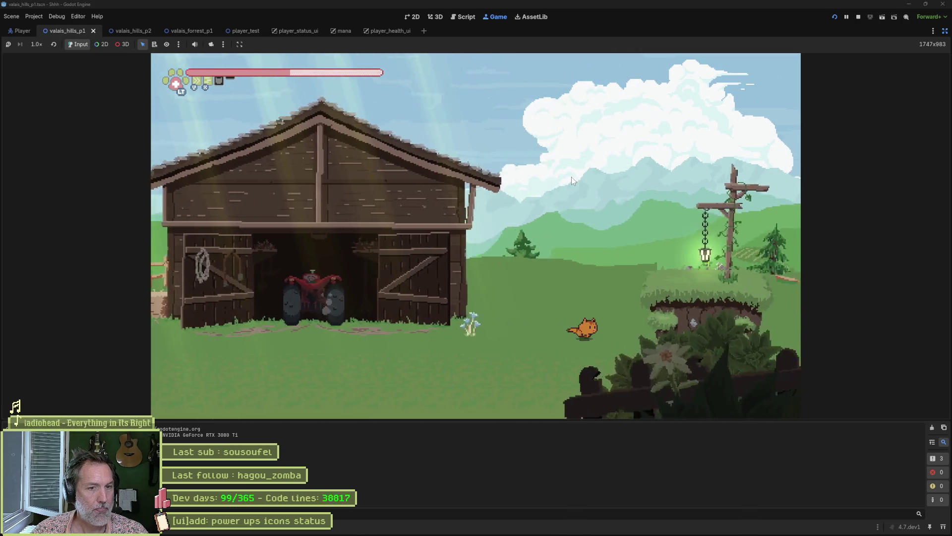
{"action": "key", "text": "Right"}
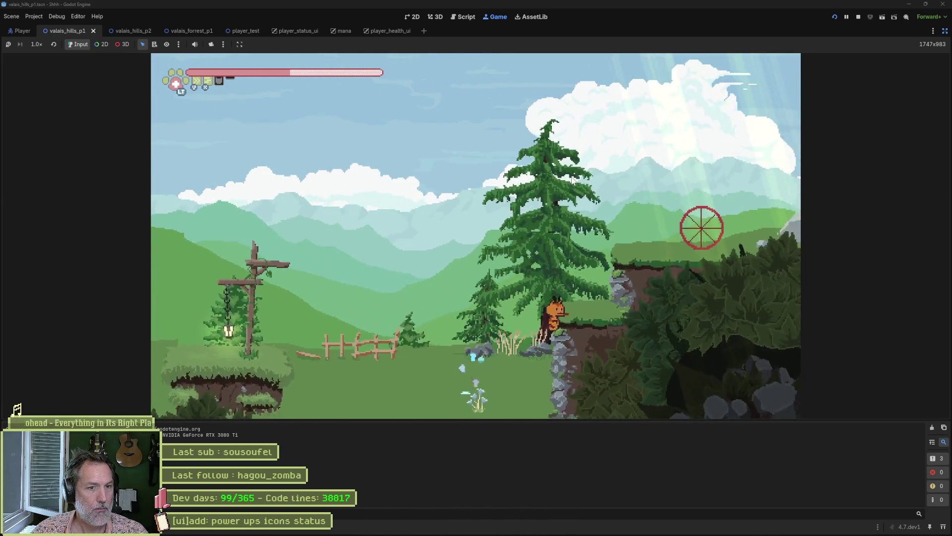
{"action": "key", "text": "Right"}
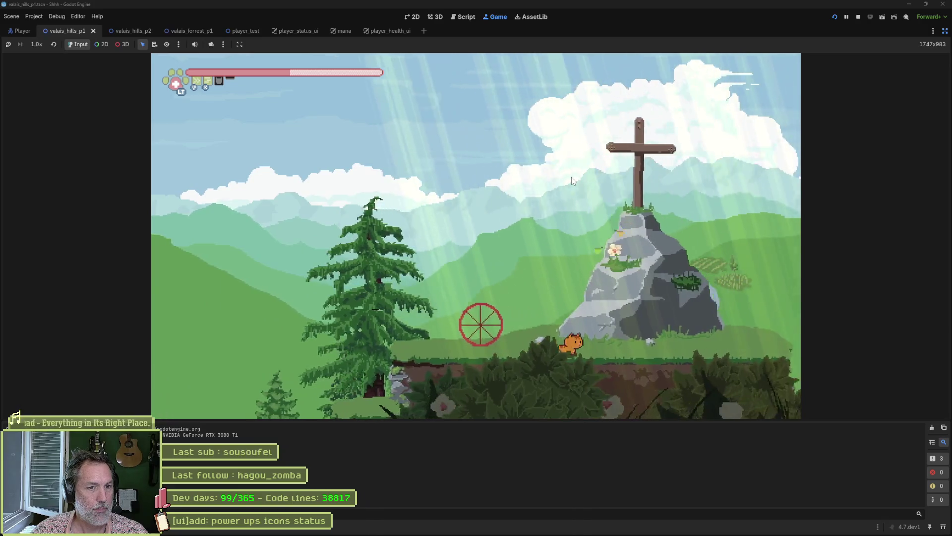
{"action": "key", "text": "Right"}
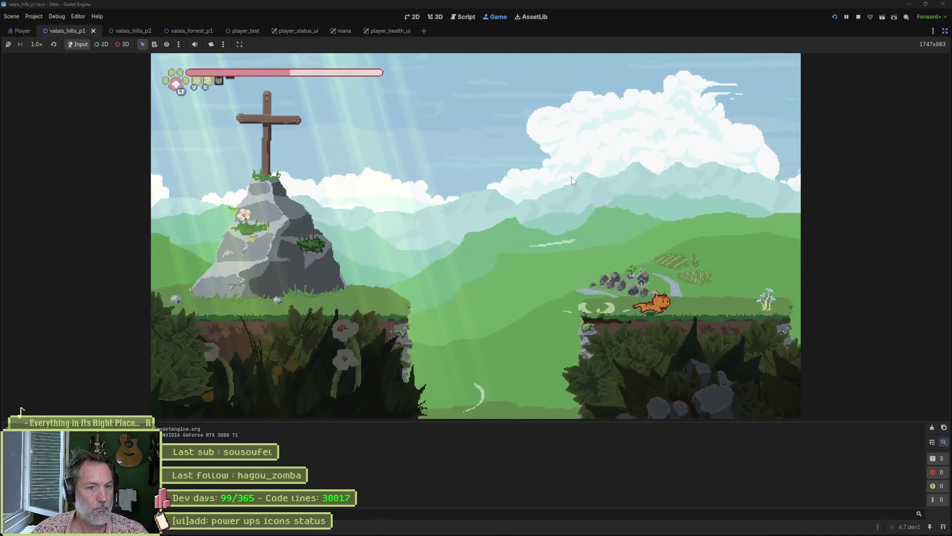
{"action": "key", "text": "Right"}
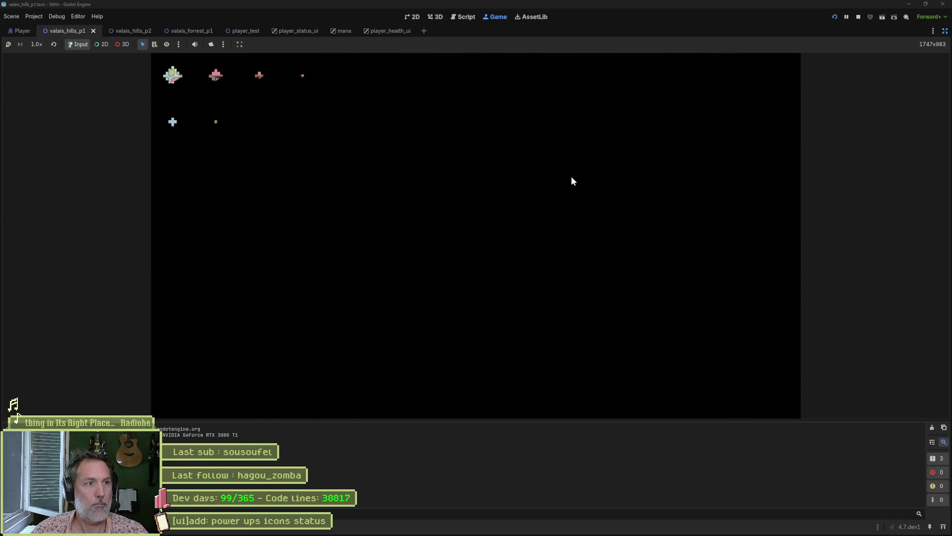
Walk the cat past the fence, the waterfall and the NPC.
{"action": "key", "text": "Right"}
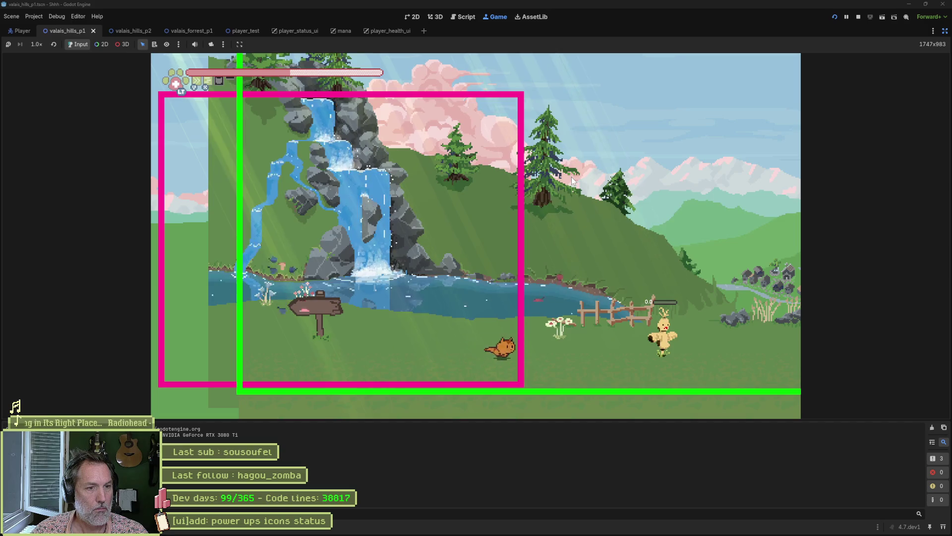
{"action": "key", "text": "Left"}
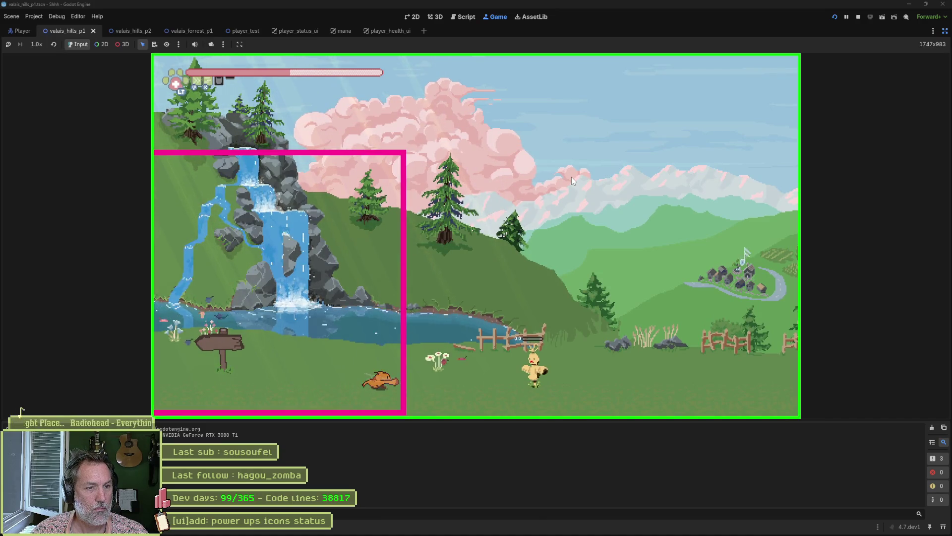
{"action": "key", "text": "Right"}
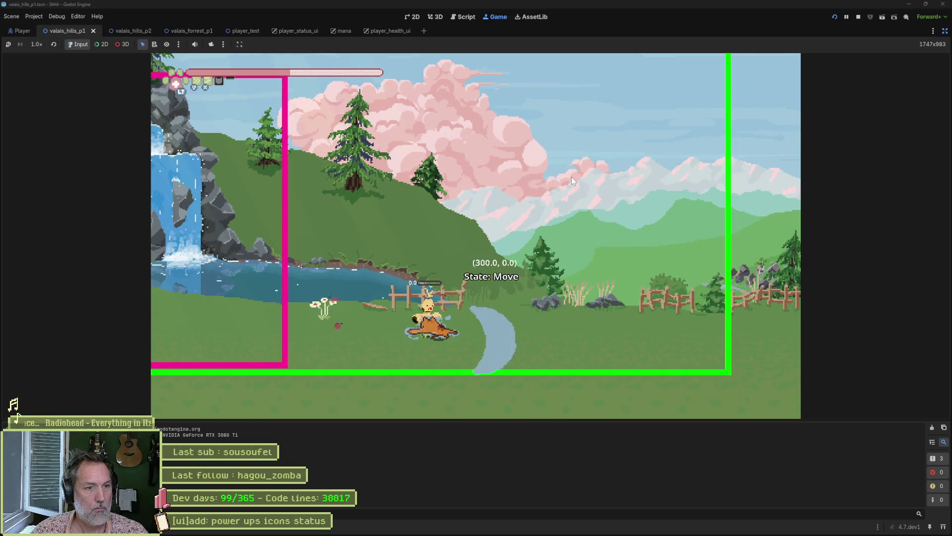
Jump the cat up the cliff wall onto the ledge, then move left out of the burrow.
{"action": "key", "text": "Right"}
{"action": "key", "text": "space"}
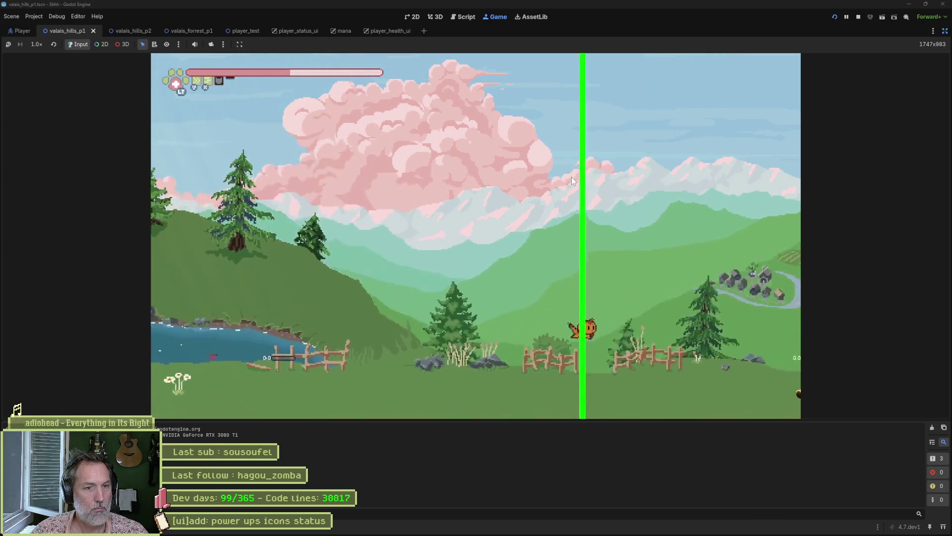
{"action": "key", "text": "space"}
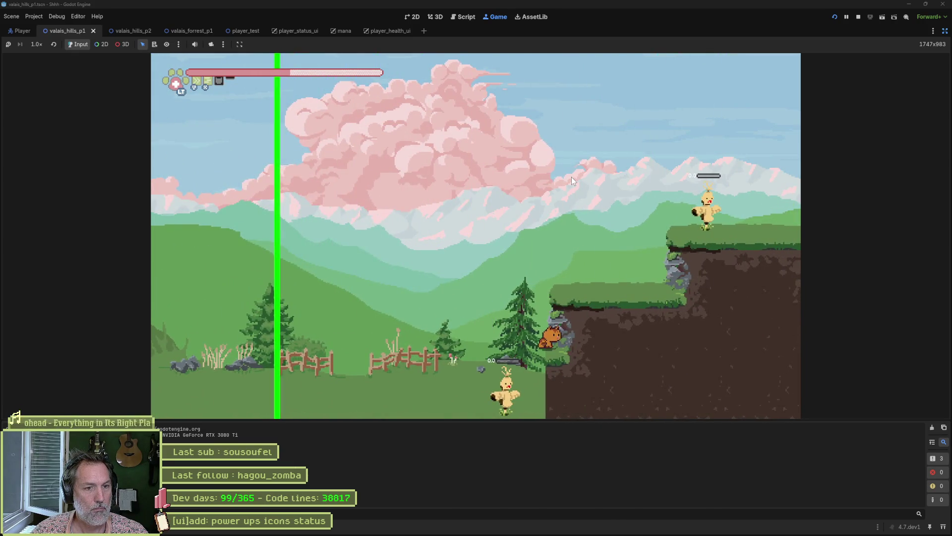
{"action": "key", "text": "space"}
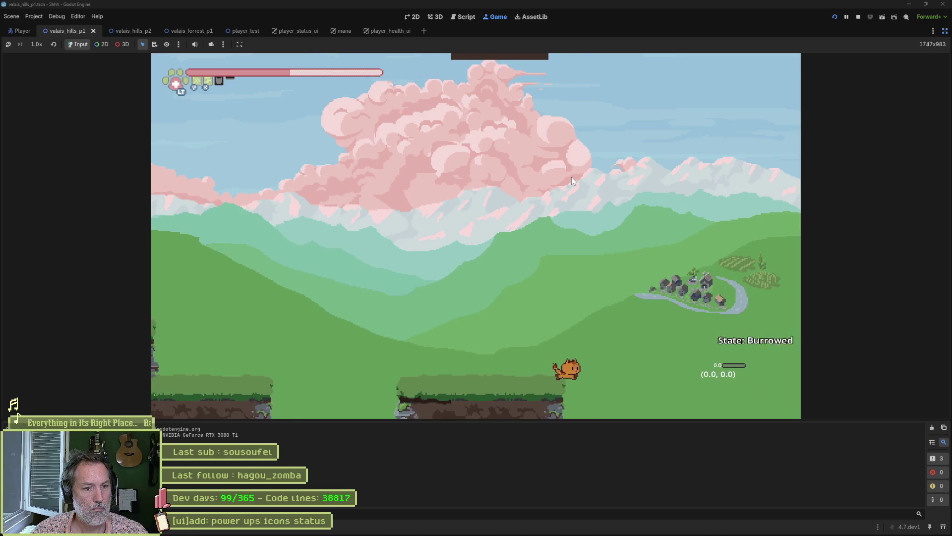
{"action": "key", "text": "Left"}
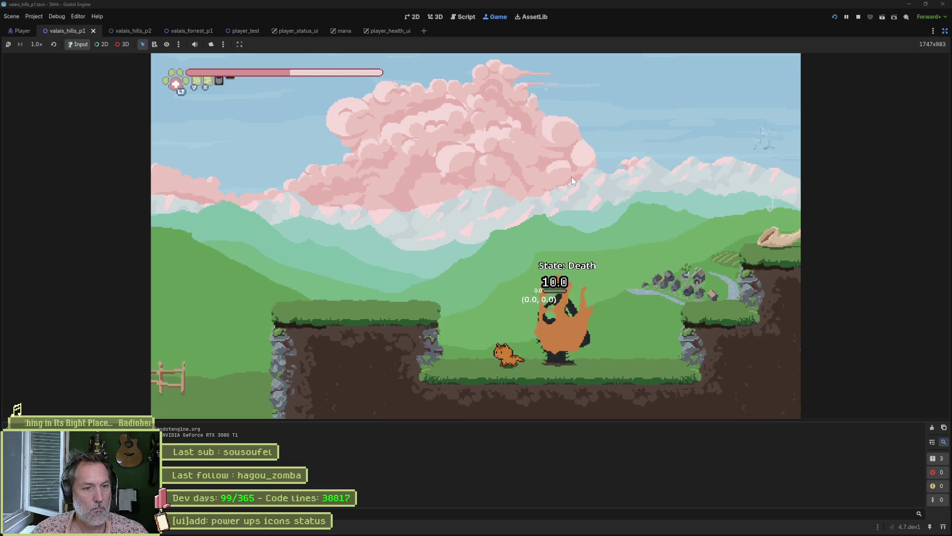
Run the cat along the right cliff, then drop down and leap toward the pink tree.
{"action": "key", "text": "Right"}
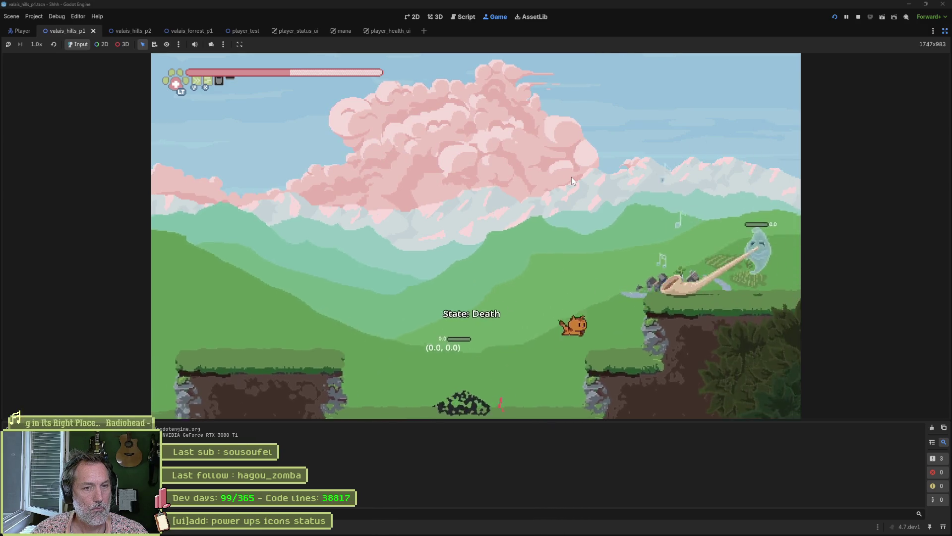
{"action": "key", "text": "Right"}
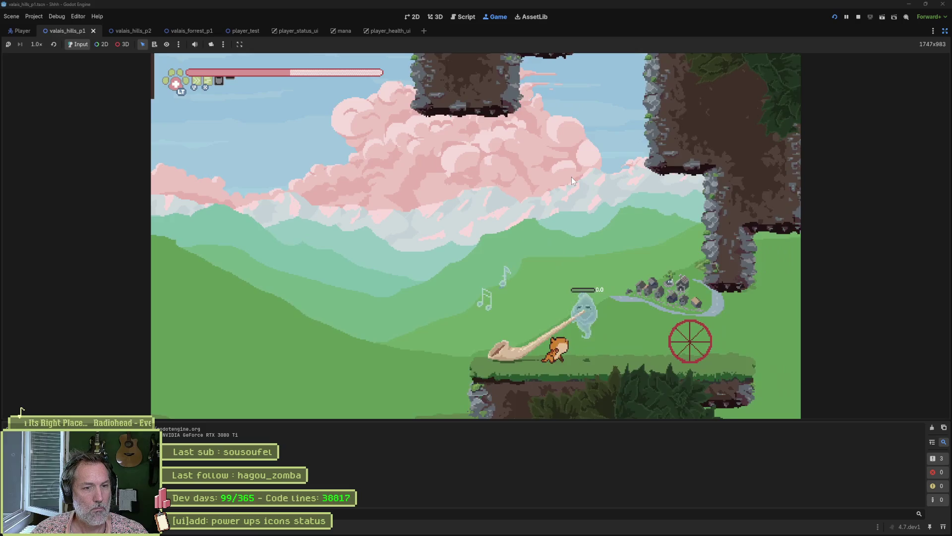
{"action": "key", "text": "Right"}
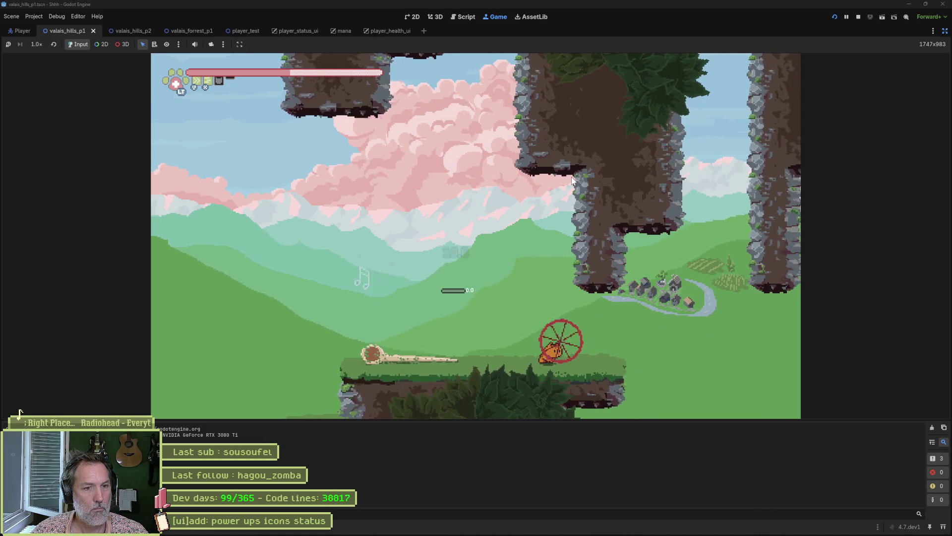
{"action": "key", "text": "Right"}
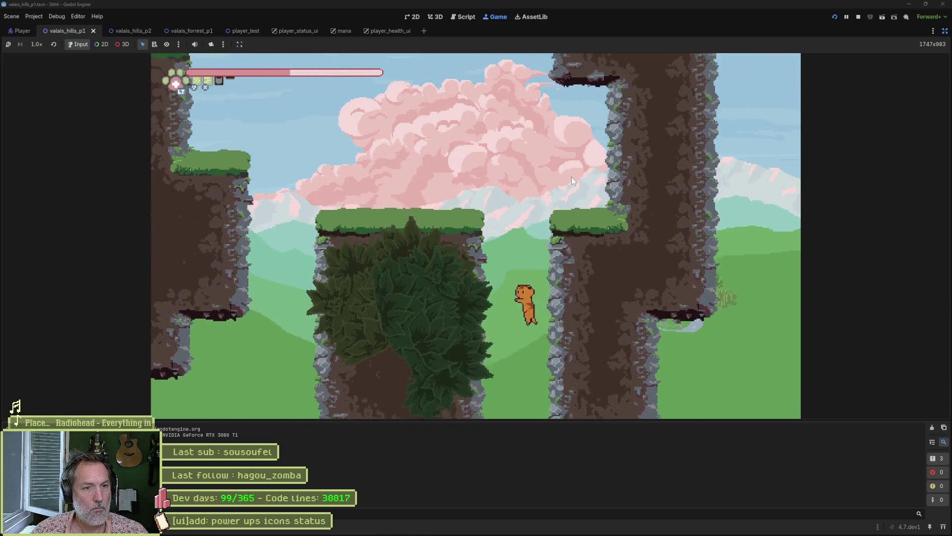
{"action": "key", "text": "Left"}
{"action": "key", "text": "Left"}
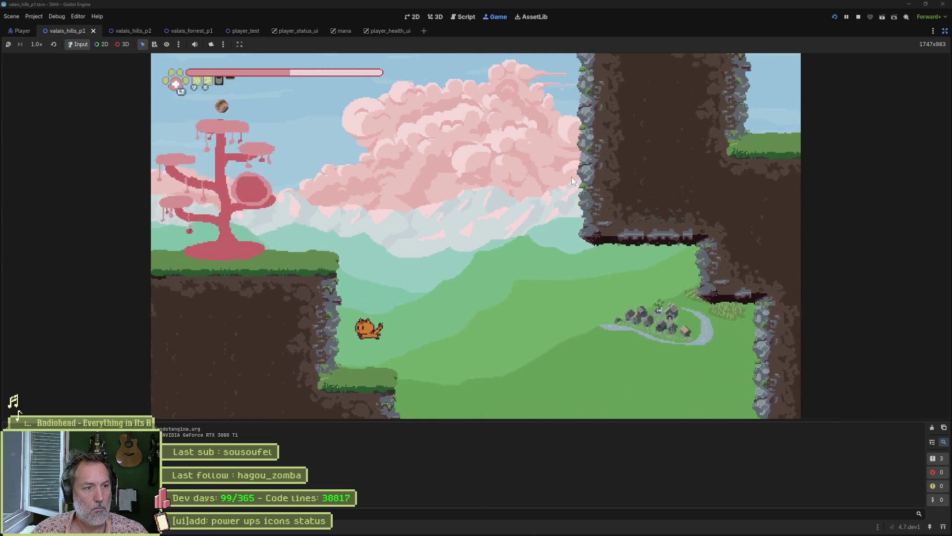
{"action": "key", "text": "Left"}
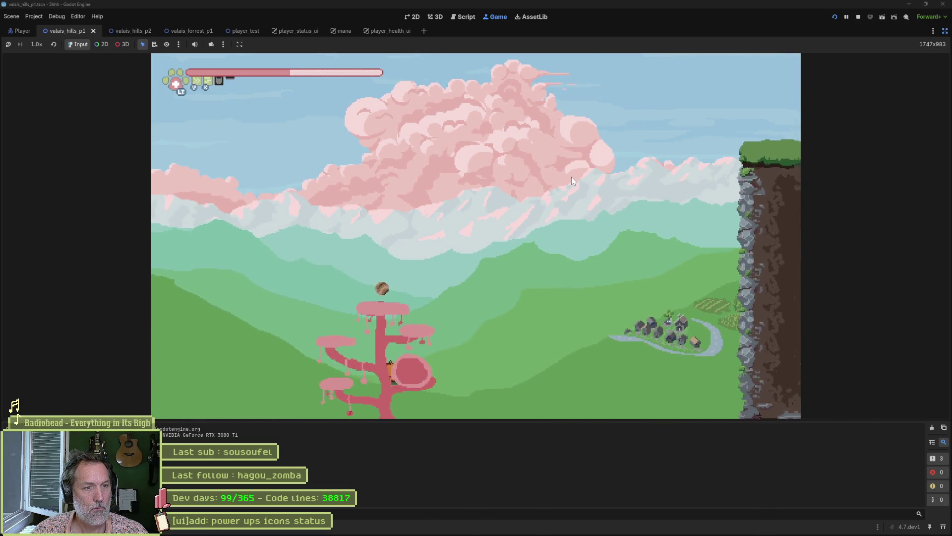
Jump out of the pink tree and past the rock pillars down toward the boss.
{"action": "key", "text": "space"}
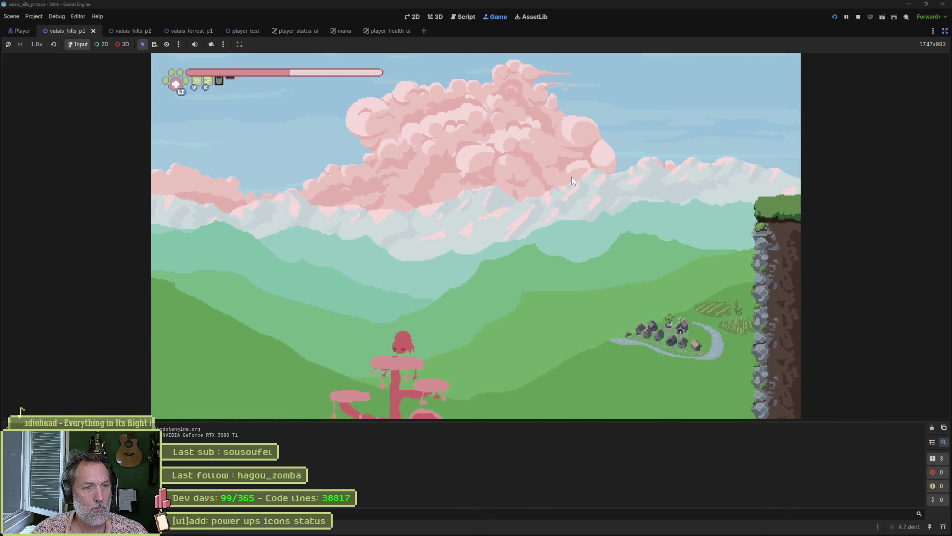
{"action": "key", "text": "Right"}
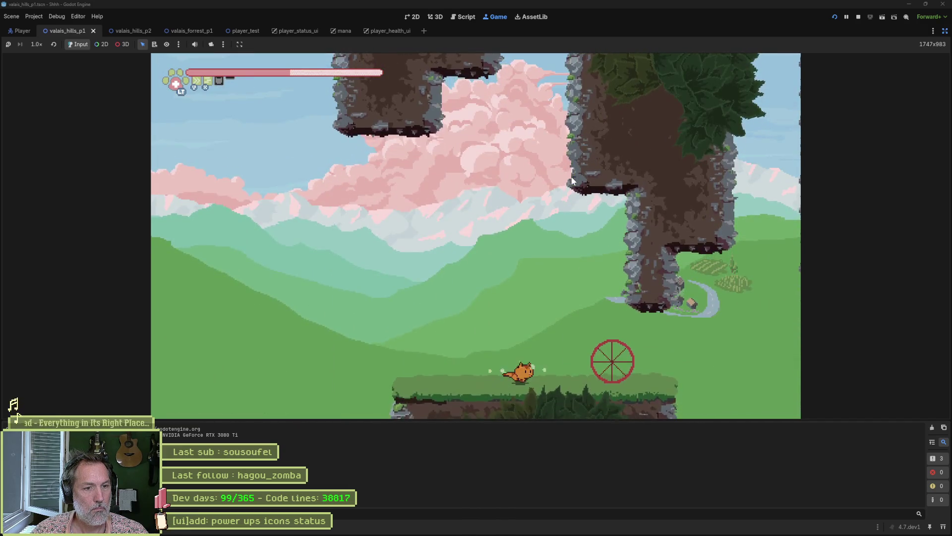
{"action": "key", "text": "space"}
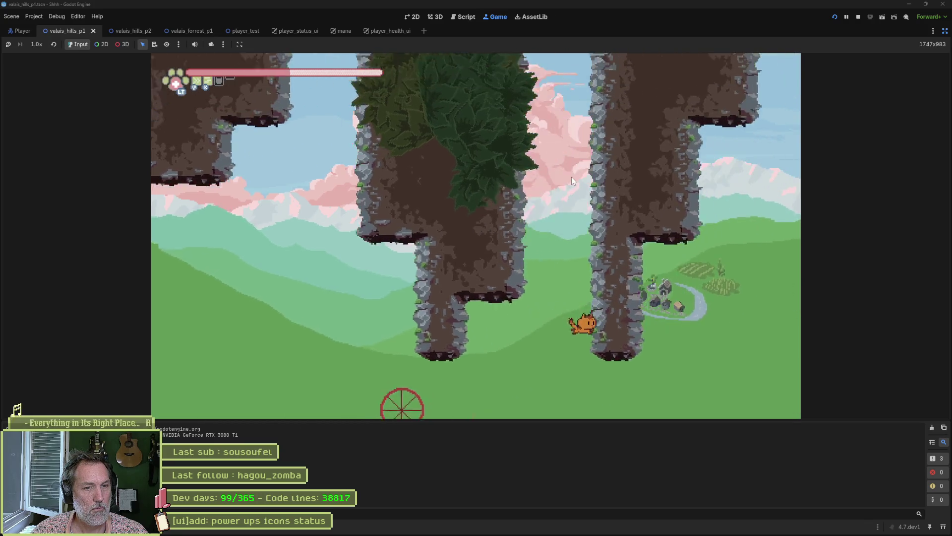
{"action": "key", "text": "Right"}
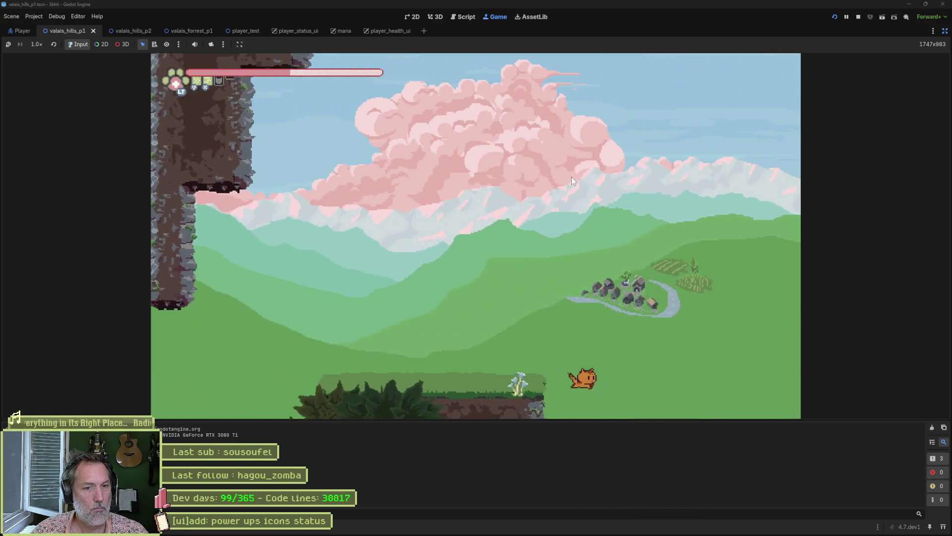
{"action": "key", "text": "Right"}
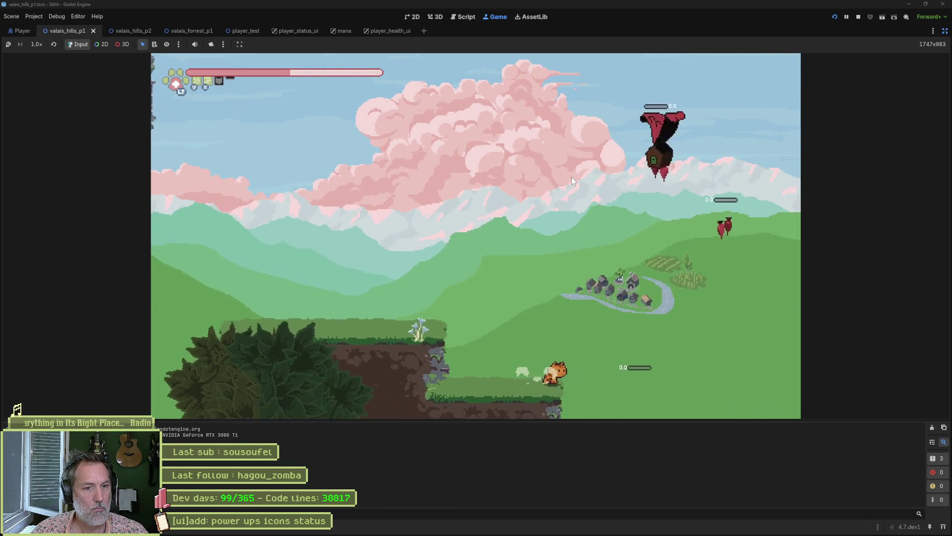
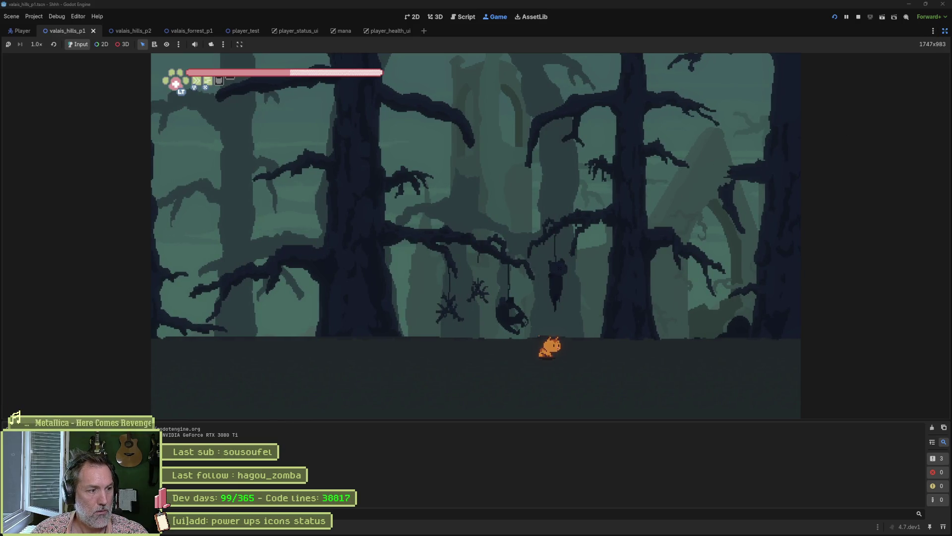
Play the level with the Output panel hidden, stop with F8, then bring up hud.aseprite.
{"action": "key", "text": "ctrl+j"}
{"action": "key", "text": "Right"}
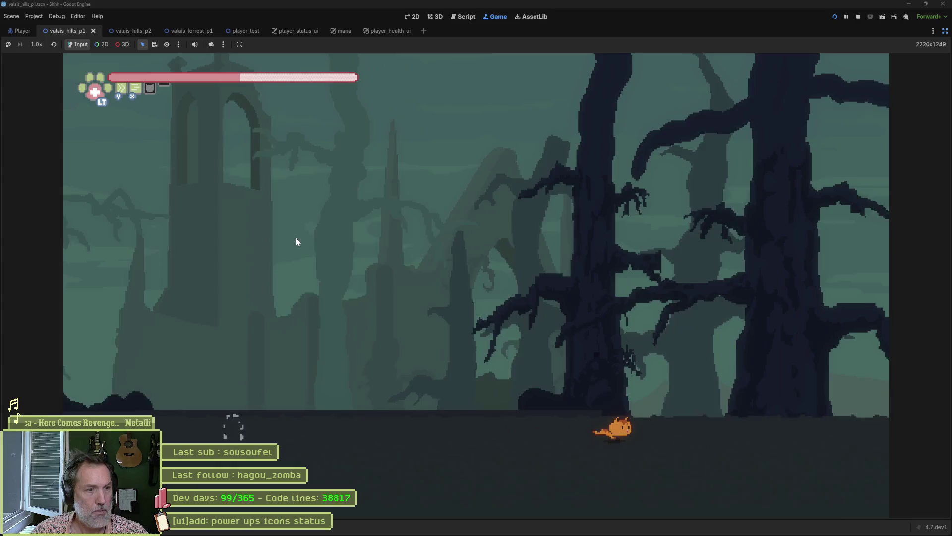
{"action": "key", "text": "space"}
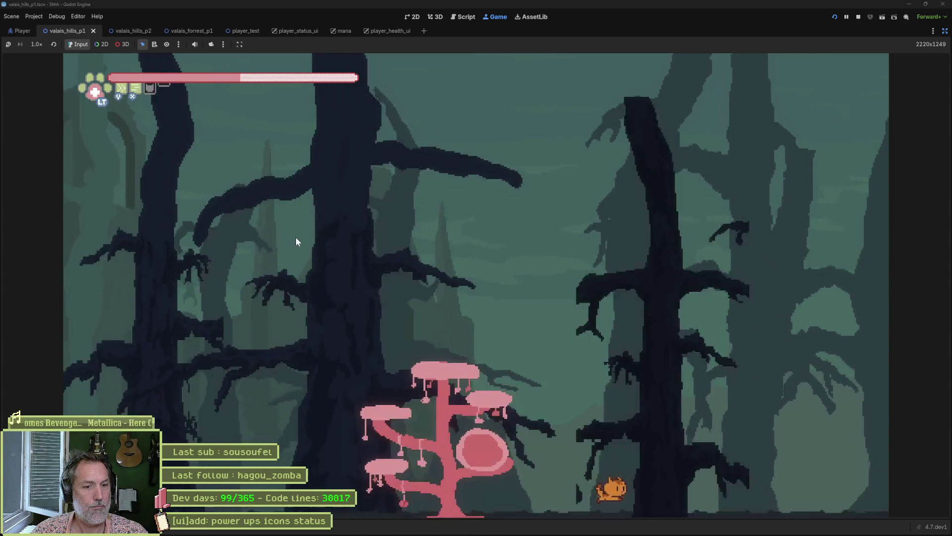
{"action": "key", "text": "Left"}
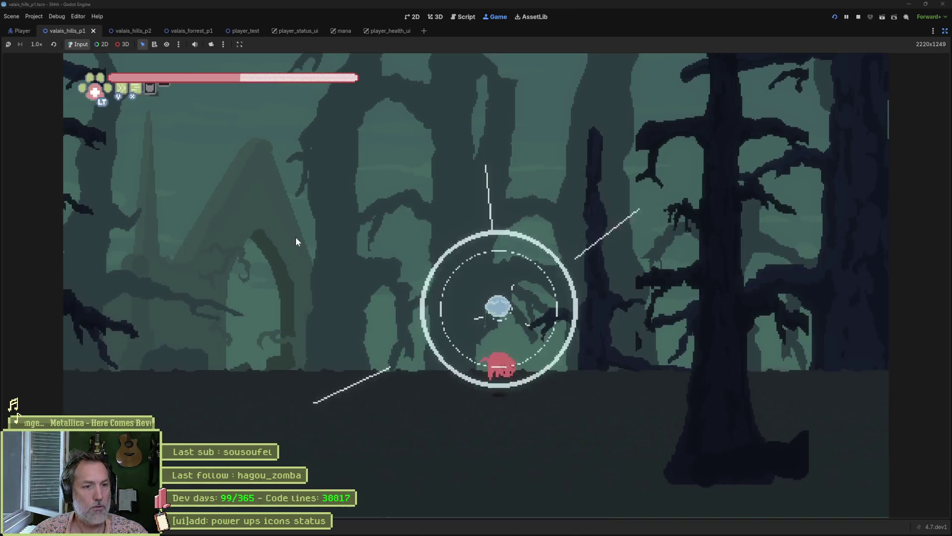
{"action": "key", "text": "F8"}
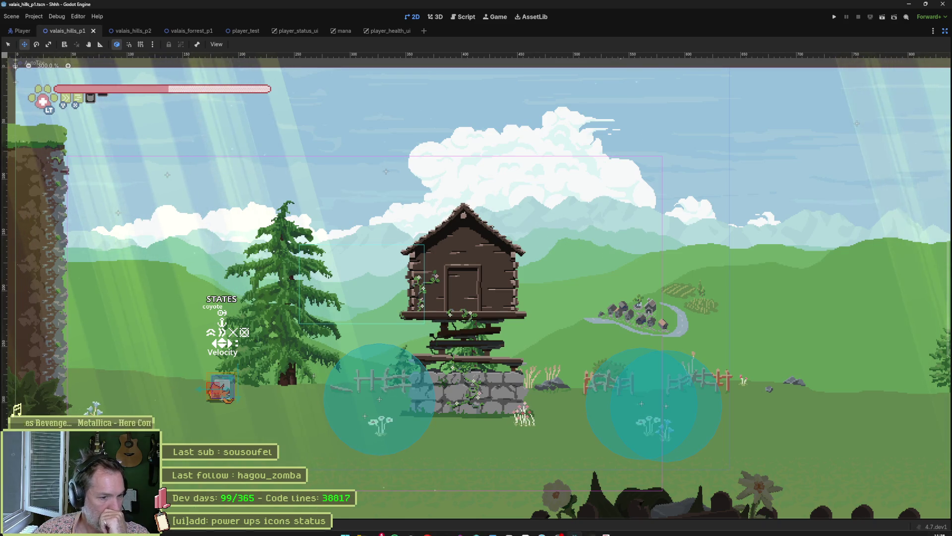
{"action": "left_click", "coordinate": [528, 532]}
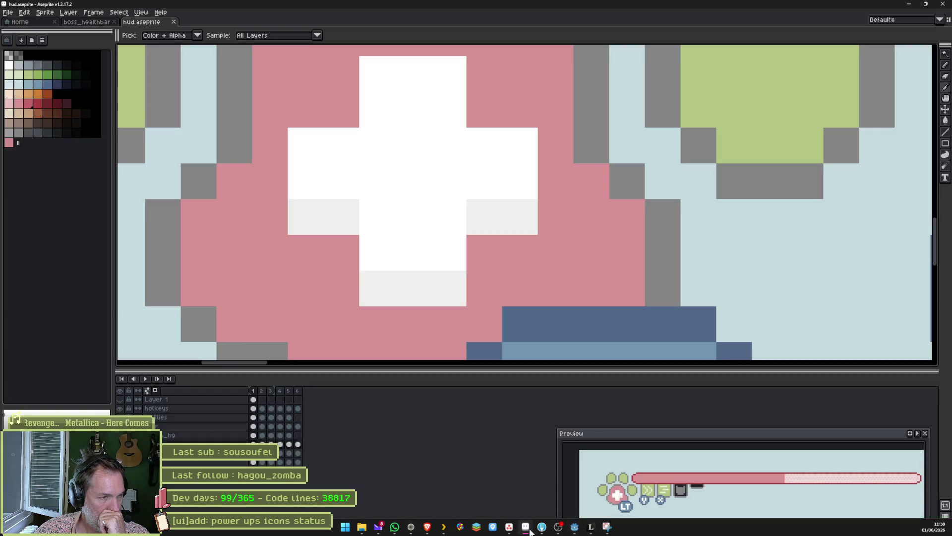
Nudge the health bar's left end cap one pixel to the right.
{"action": "scroll", "coordinate": [521, 327], "scroll_direction": "down", "scroll_amount": 5}
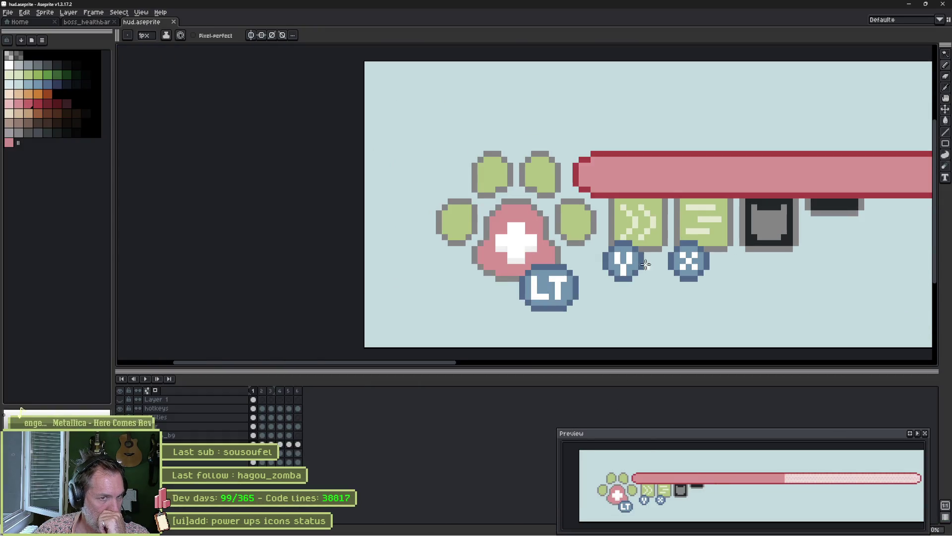
{"action": "left_click_drag", "start_coordinate": [655, 263], "coordinate": [374, 265]}
{"action": "scroll", "coordinate": [422, 255], "scroll_direction": "down", "scroll_amount": 1}
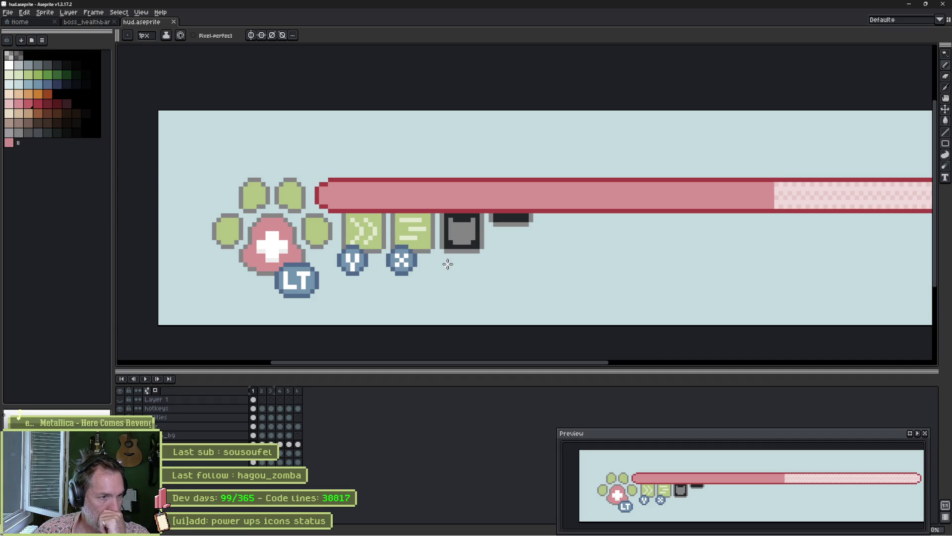
{"action": "scroll", "coordinate": [509, 255], "scroll_direction": "down", "scroll_amount": 2}
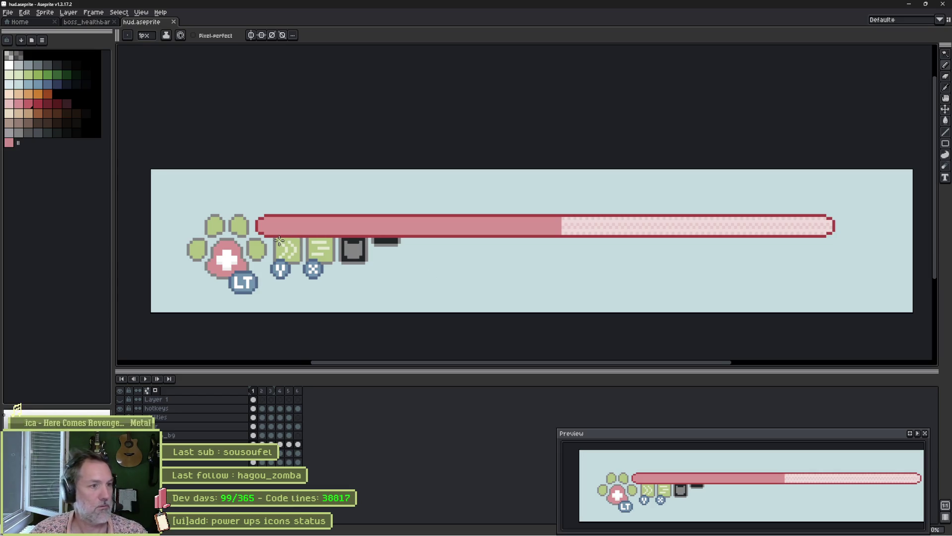
{"action": "scroll", "coordinate": [279, 241], "scroll_direction": "up", "scroll_amount": 3}
{"action": "scroll", "coordinate": [324, 198], "scroll_direction": "left", "scroll_amount": 2}
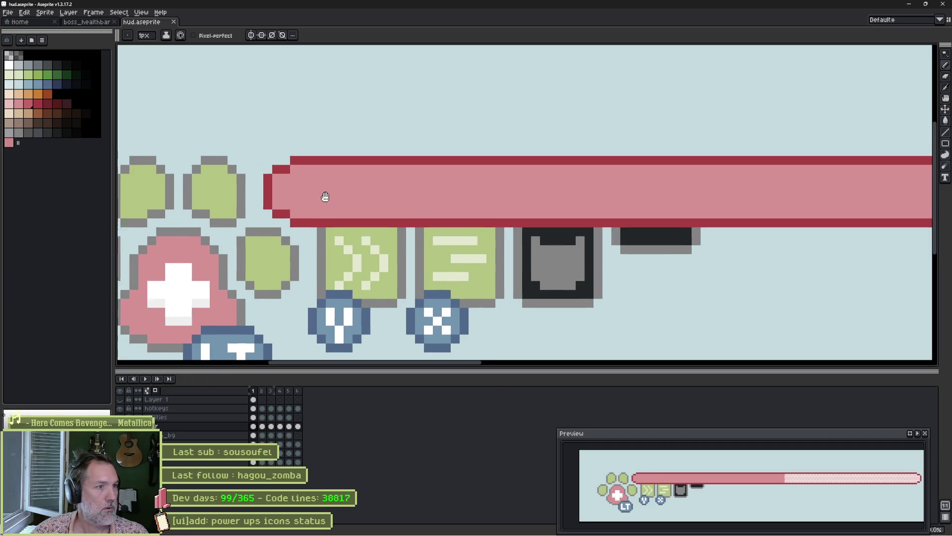
{"action": "key", "text": "m"}
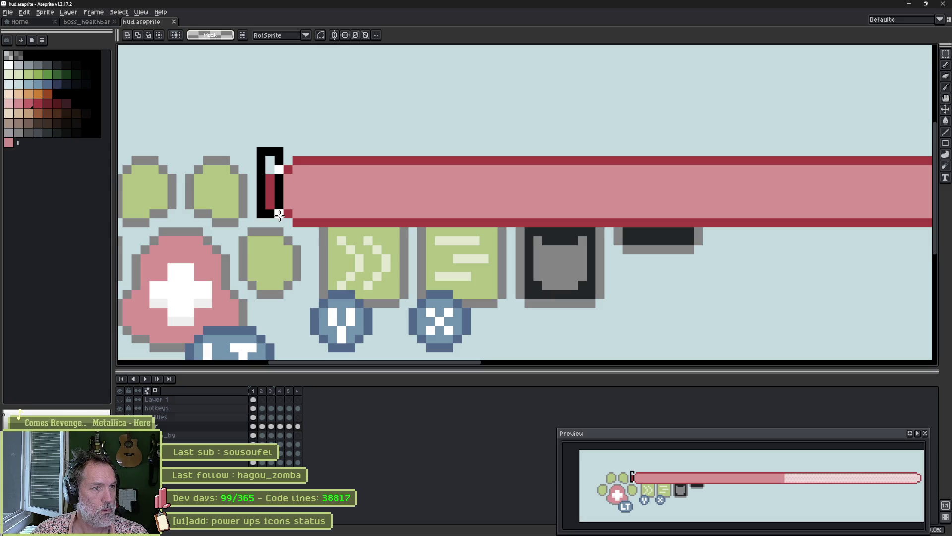
{"action": "key", "text": "Right"}
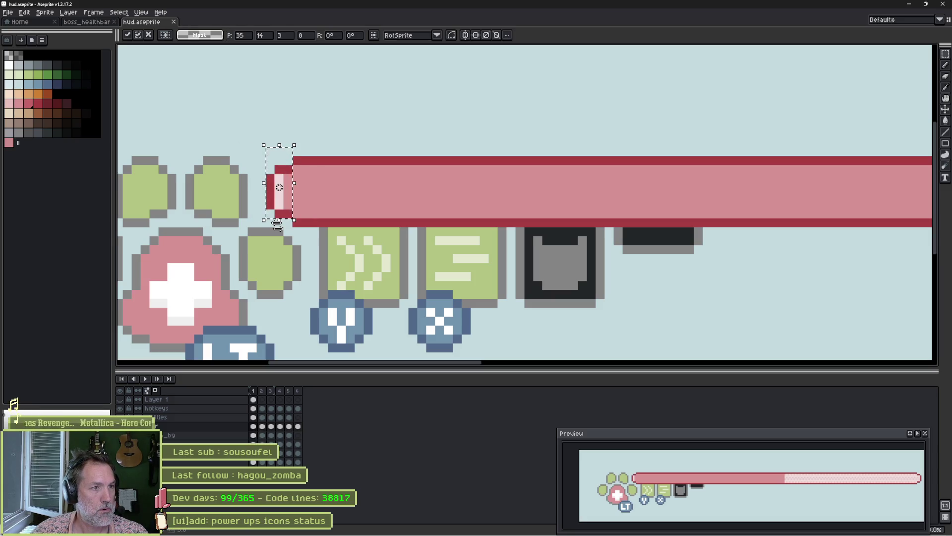
{"action": "key", "text": "ctrl+d"}
{"action": "key", "text": "b"}
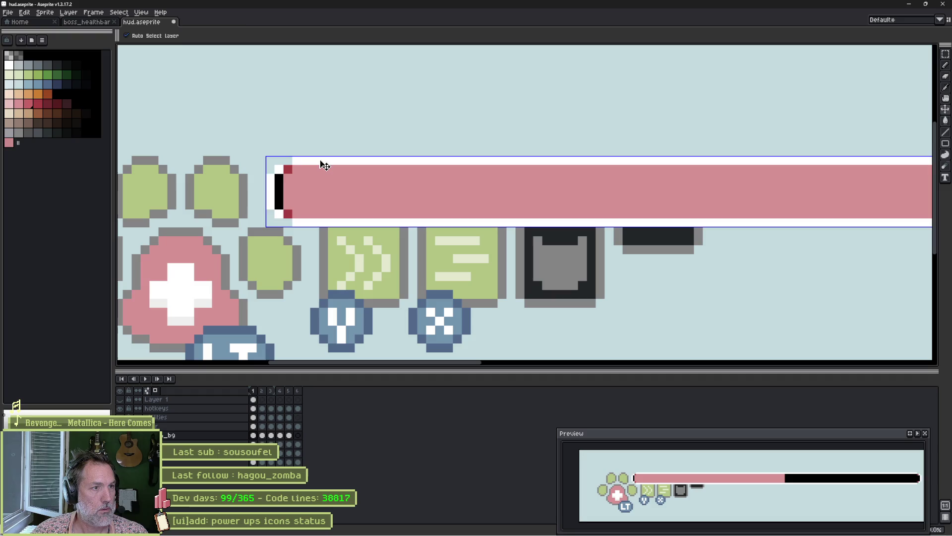
Nudge the health bar's right end cap one pixel to the left.
{"action": "key", "text": "m"}
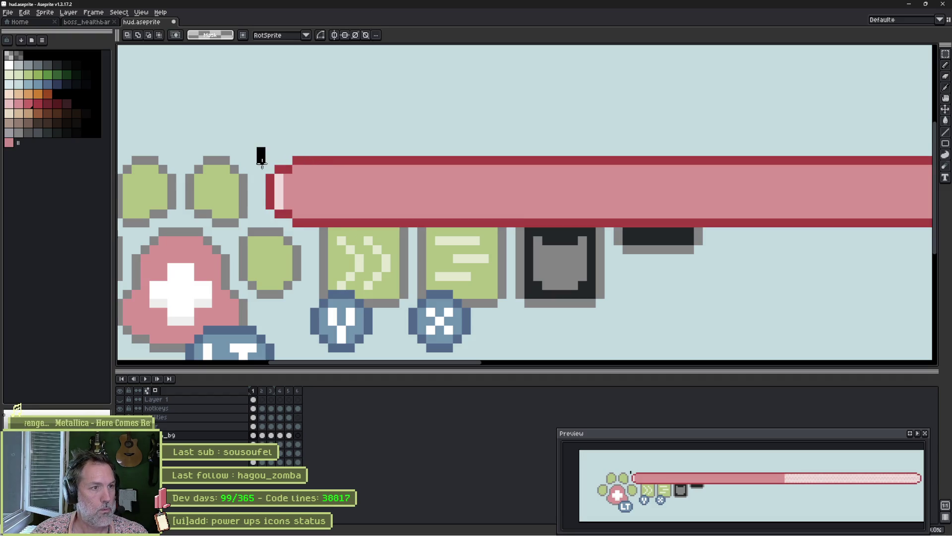
{"action": "key", "text": "ctrl+d"}
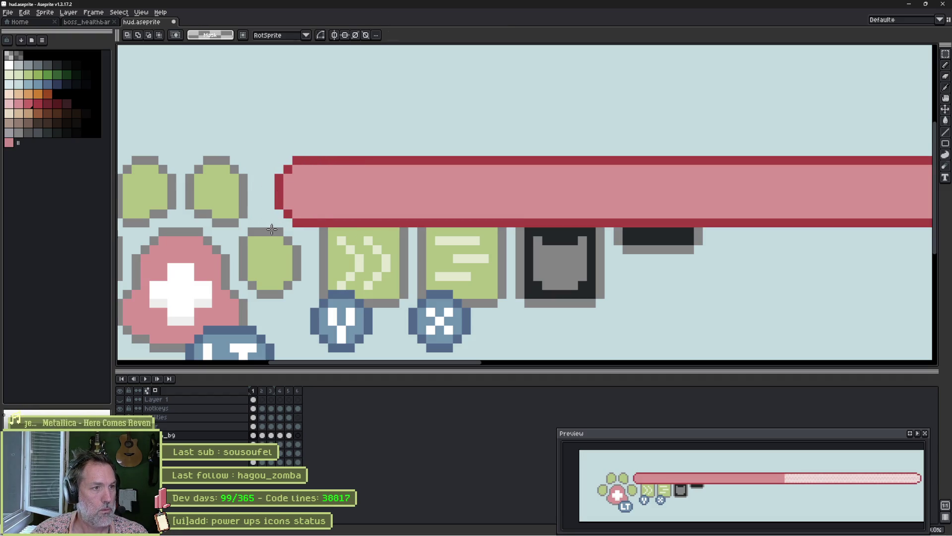
{"action": "scroll", "coordinate": [285, 219], "scroll_direction": "down", "scroll_amount": 3}
{"action": "left_click_drag", "start_coordinate": [453, 189], "coordinate": [171, 190]}
{"action": "scroll", "coordinate": [515, 147], "scroll_direction": "up", "scroll_amount": 2}
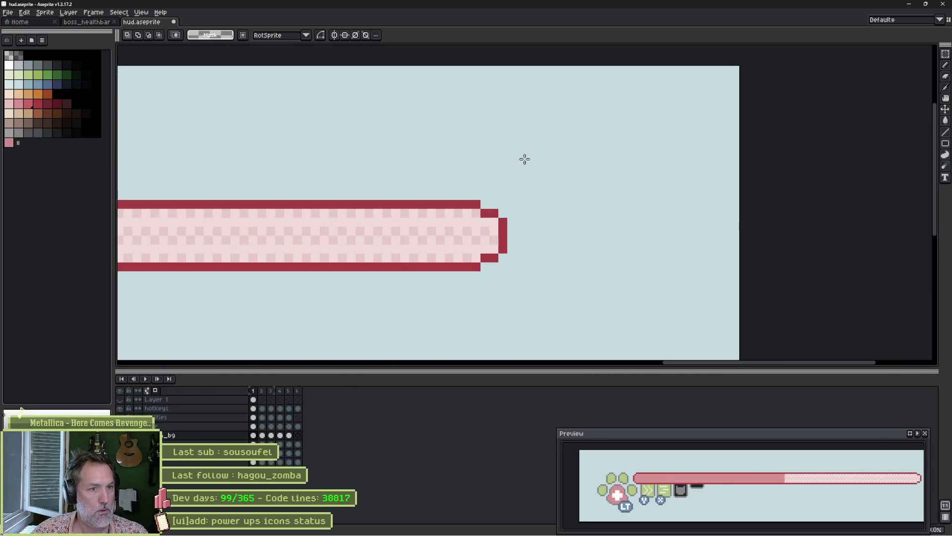
{"action": "key", "text": "Left"}
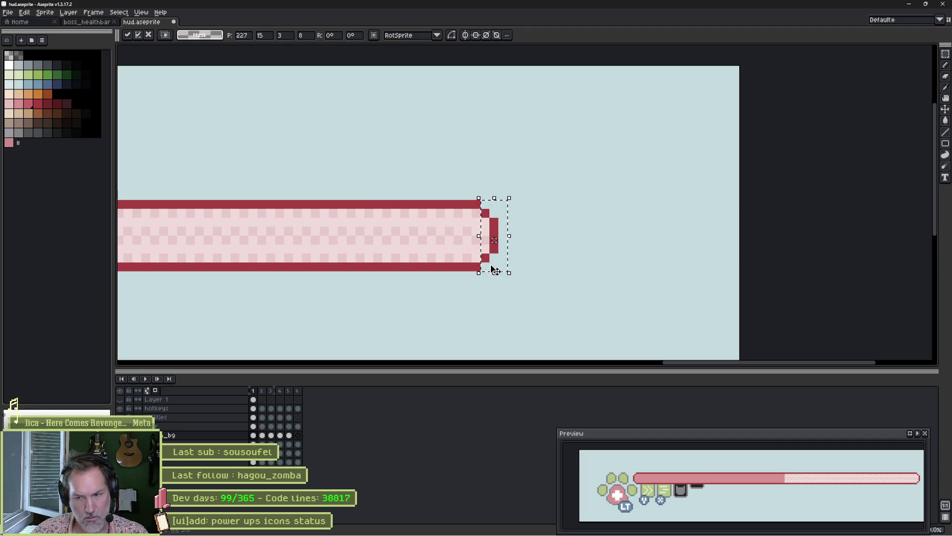
{"action": "key", "text": "ctrl+d"}
{"action": "scroll", "coordinate": [491, 238], "scroll_direction": "down", "scroll_amount": 3}
{"action": "left_click_drag", "start_coordinate": [379, 231], "coordinate": [747, 219]}
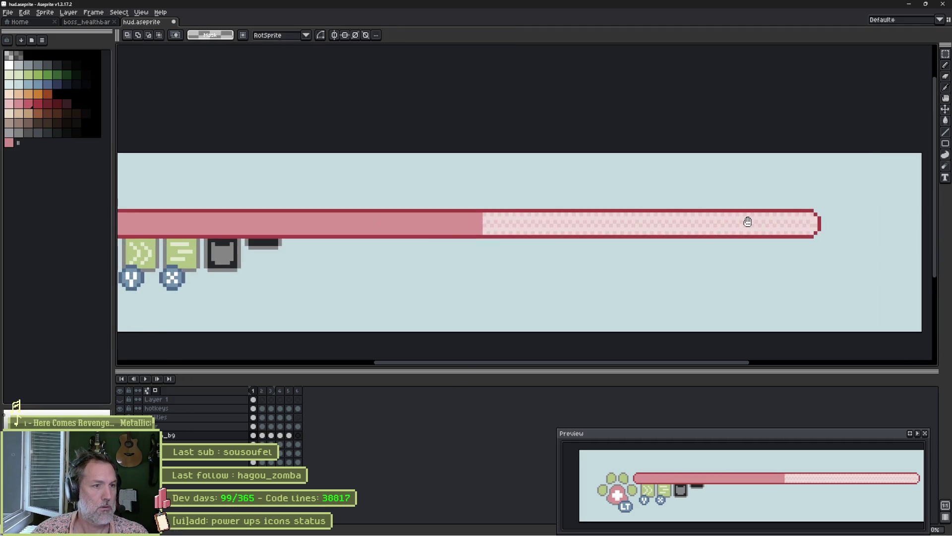
{"action": "scroll", "coordinate": [645, 221], "scroll_direction": "down", "scroll_amount": 2}
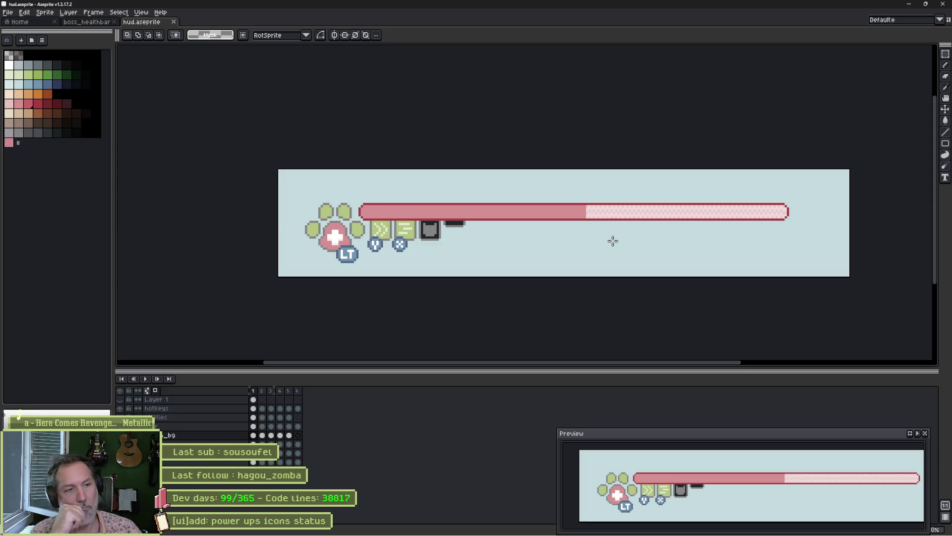
{"action": "scroll", "coordinate": [399, 252], "scroll_direction": "up", "scroll_amount": 6}
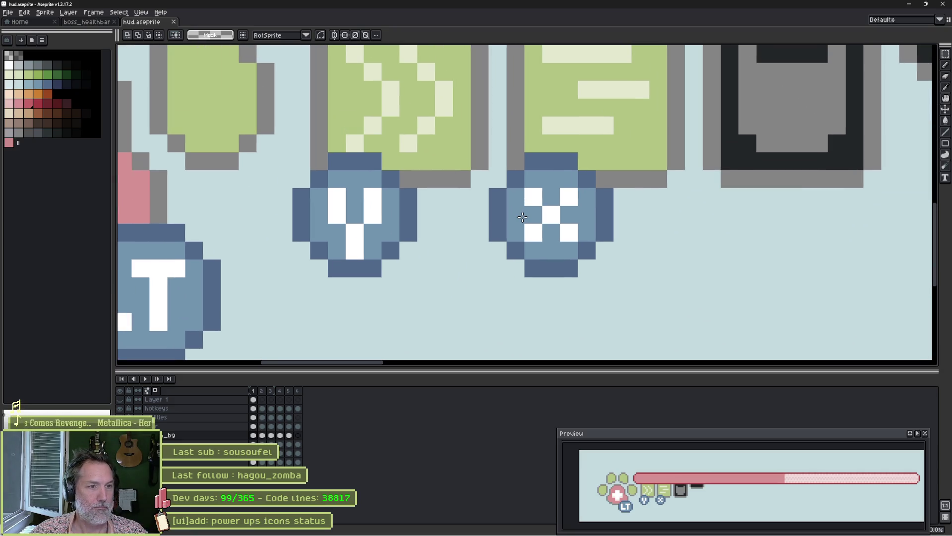
On the hotkeys layer, reshape the X badge symmetrically and turn its centre pixels light blue.
{"action": "key", "text": "b"}
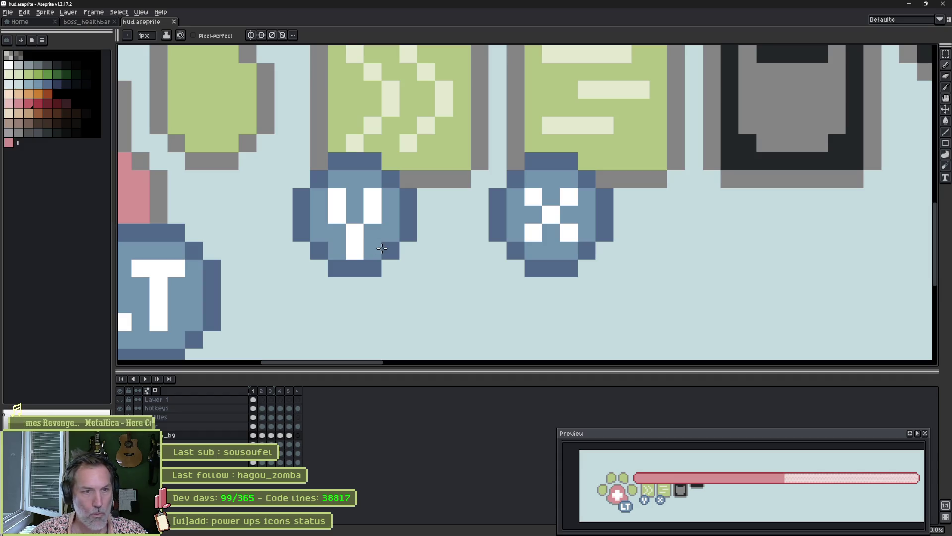
{"action": "left_click", "coordinate": [555, 237], "text": "ctrl"}
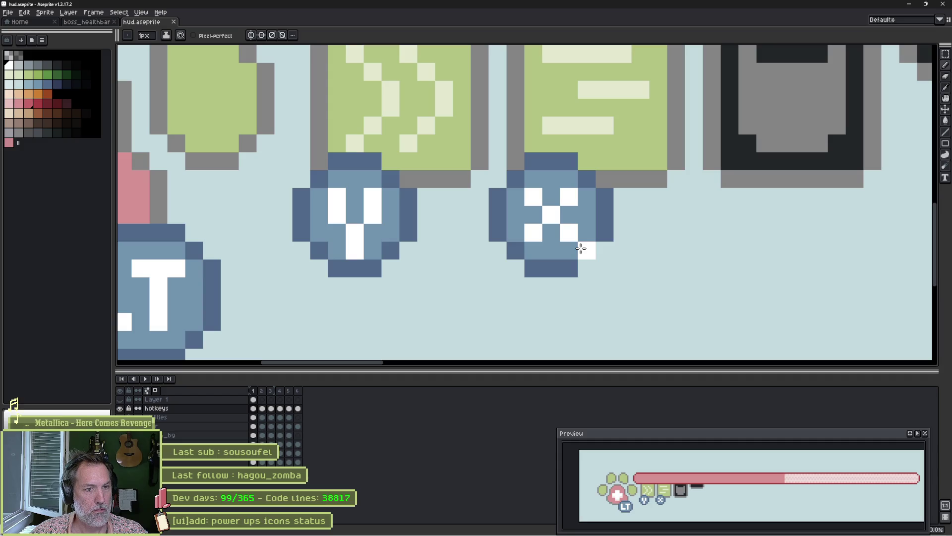
{"action": "mouse_move", "coordinate": [581, 248]}
{"action": "left_mouse_down"}
{"action": "mouse_move", "coordinate": [570, 213]}
{"action": "mouse_move", "coordinate": [585, 204]}
{"action": "mouse_move", "coordinate": [540, 251]}
{"action": "left_mouse_up"}
{"action": "left_click", "coordinate": [540, 252]}
{"action": "left_click", "coordinate": [528, 213], "text": "alt"}
{"action": "left_click", "coordinate": [533, 232]}
{"action": "right_click", "coordinate": [569, 232]}
{"action": "left_click", "coordinate": [563, 196]}
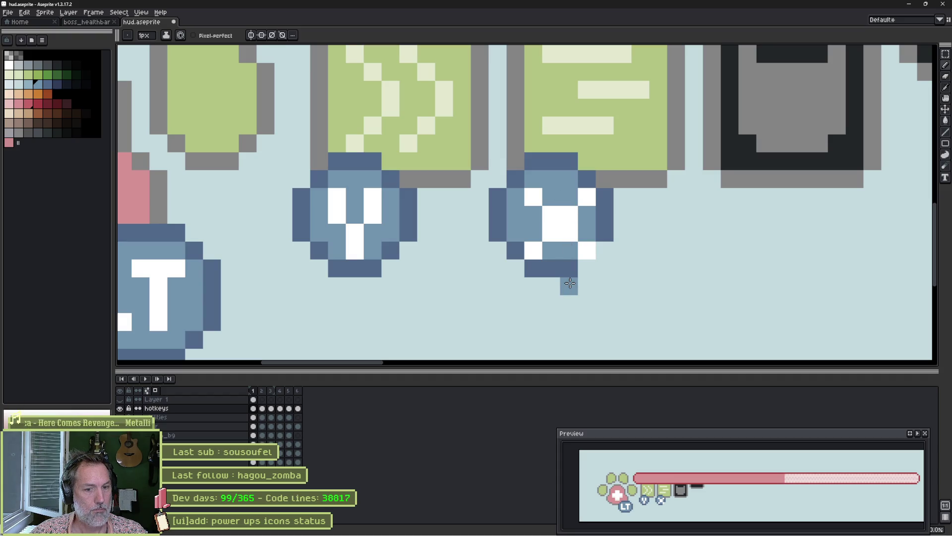
{"action": "left_click", "coordinate": [551, 232]}
{"action": "right_click", "coordinate": [551, 232]}
{"action": "left_click", "coordinate": [551, 214]}
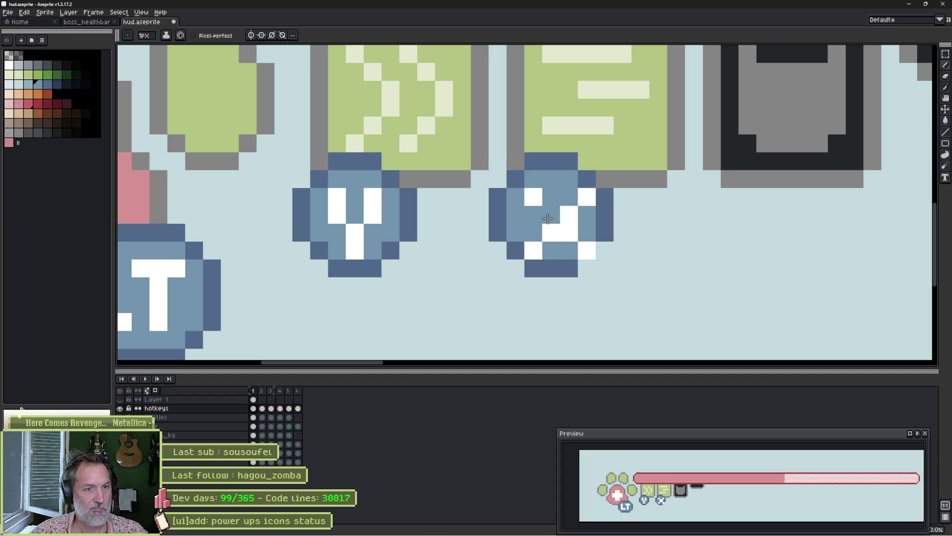
{"action": "left_click", "coordinate": [545, 232]}
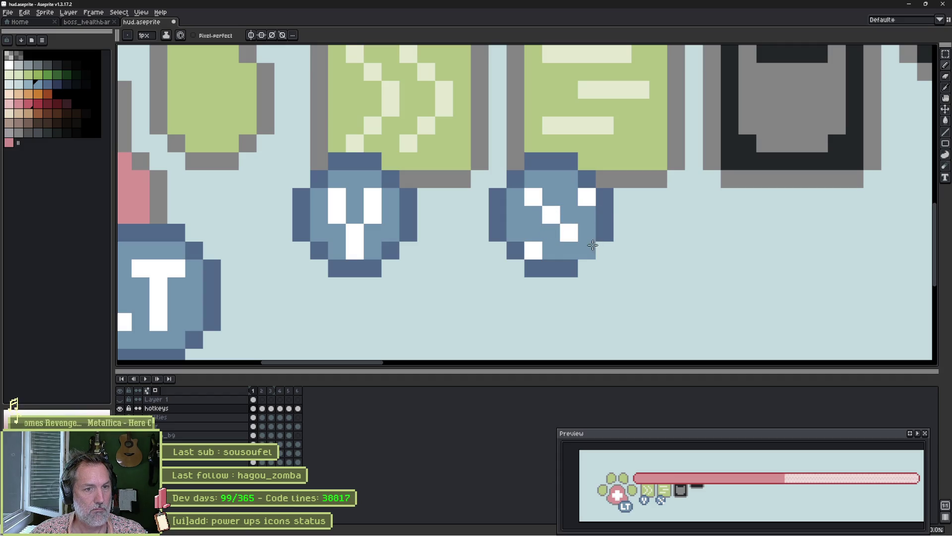
Touch up the X letter's pixels in white and blue.
{"action": "left_click", "coordinate": [590, 246], "text": "alt"}
{"action": "left_click", "coordinate": [551, 250]}
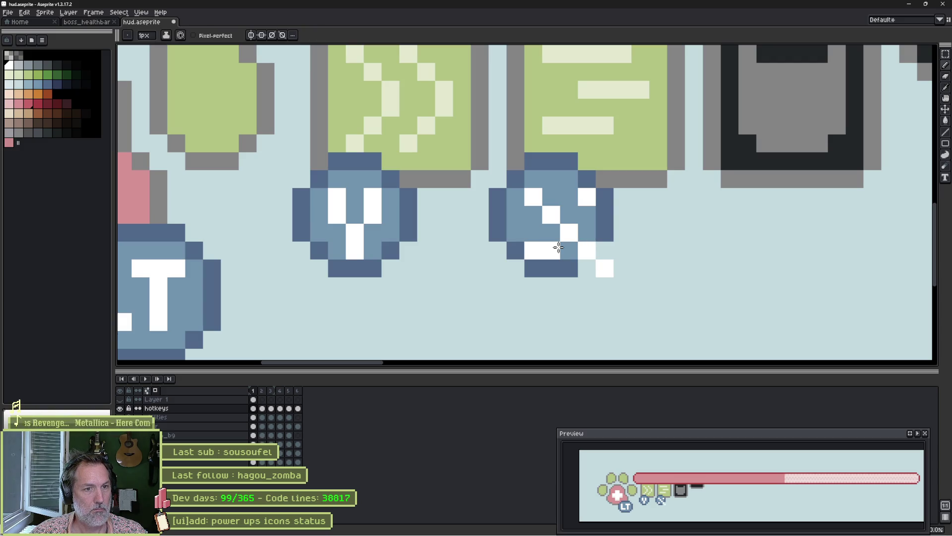
{"action": "left_click", "coordinate": [533, 268]}
{"action": "left_click", "coordinate": [587, 214]}
{"action": "left_click", "coordinate": [605, 196]}
{"action": "left_click", "coordinate": [573, 196], "text": "alt"}
{"action": "left_click", "coordinate": [587, 196]}
{"action": "left_click", "coordinate": [534, 250]}
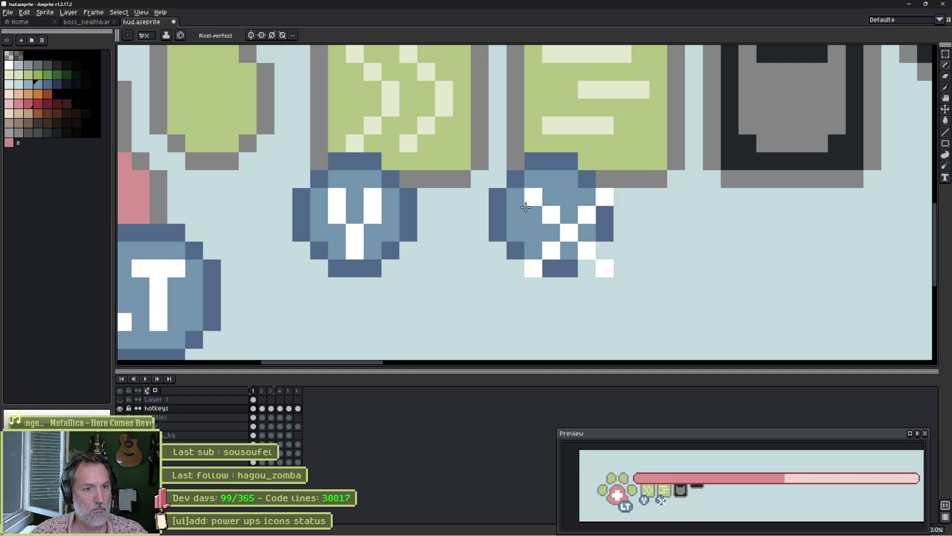
Extend the X badge's dark-blue outline below it, at its top-right, and down its right side.
{"action": "key", "text": "alt"}
{"action": "left_click", "coordinate": [515, 250], "text": "alt"}
{"action": "left_click", "coordinate": [515, 286]}
{"action": "left_click", "coordinate": [623, 286]}
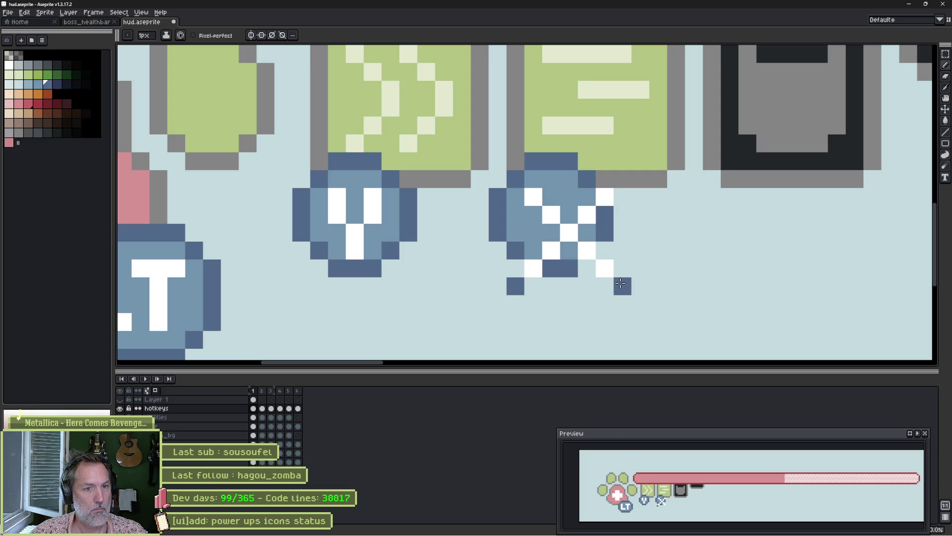
{"action": "left_click", "coordinate": [622, 179]}
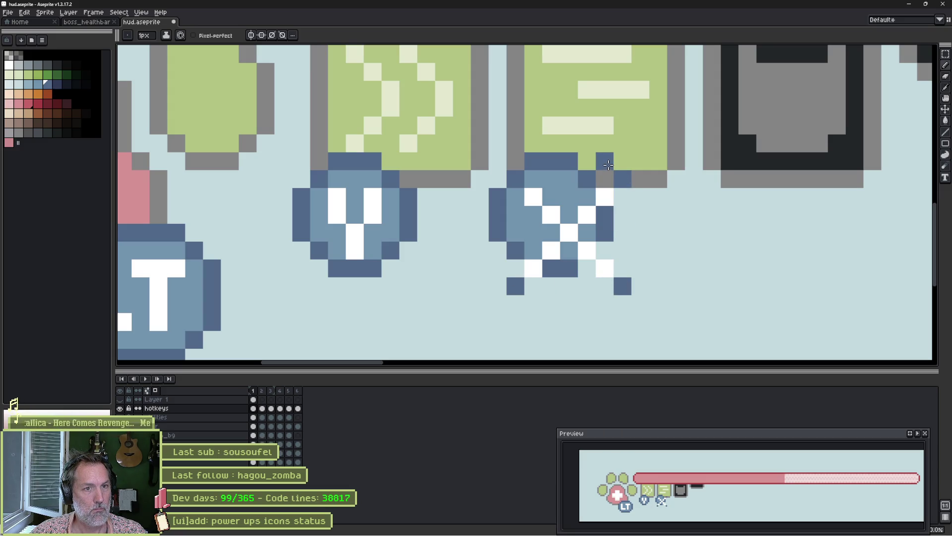
{"action": "left_click", "coordinate": [605, 178]}
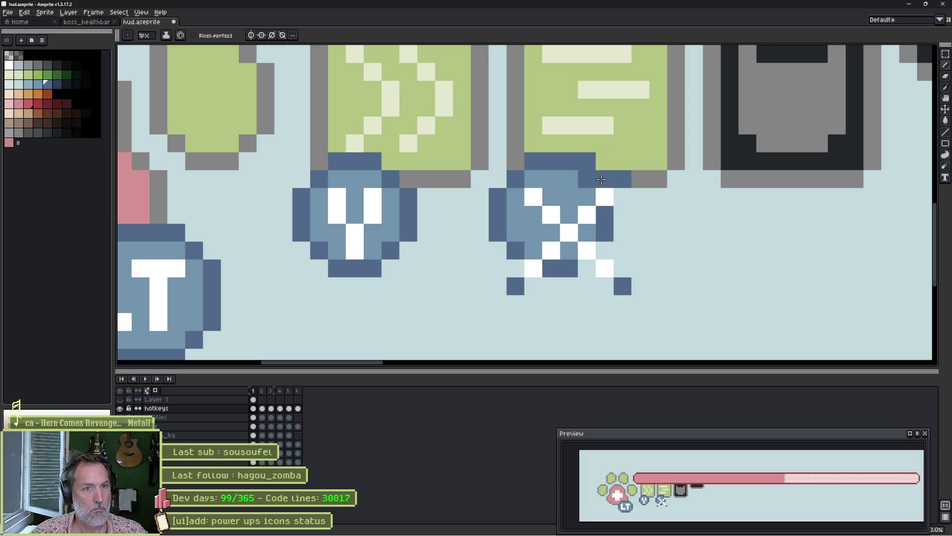
{"action": "left_click_drag", "start_coordinate": [620, 197], "coordinate": [621, 243]}
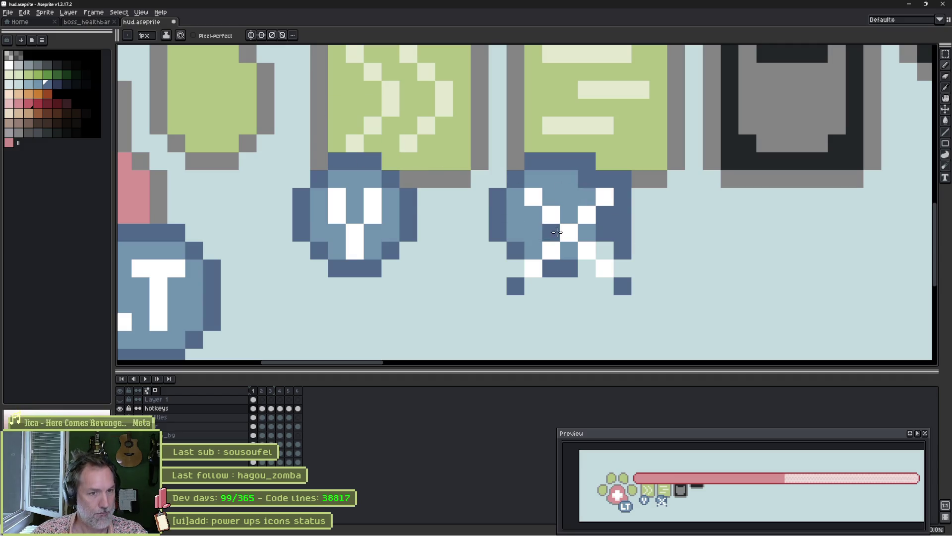
Add a dark-blue pixel below the X badge.
{"action": "left_click", "coordinate": [533, 304]}
Outline the X badge's bottom row, lower-left corner and top in dark blue, erasing a stray pixel.
{"action": "key", "text": "ctrl+z"}
{"action": "left_click_drag", "start_coordinate": [535, 285], "coordinate": [604, 283]}
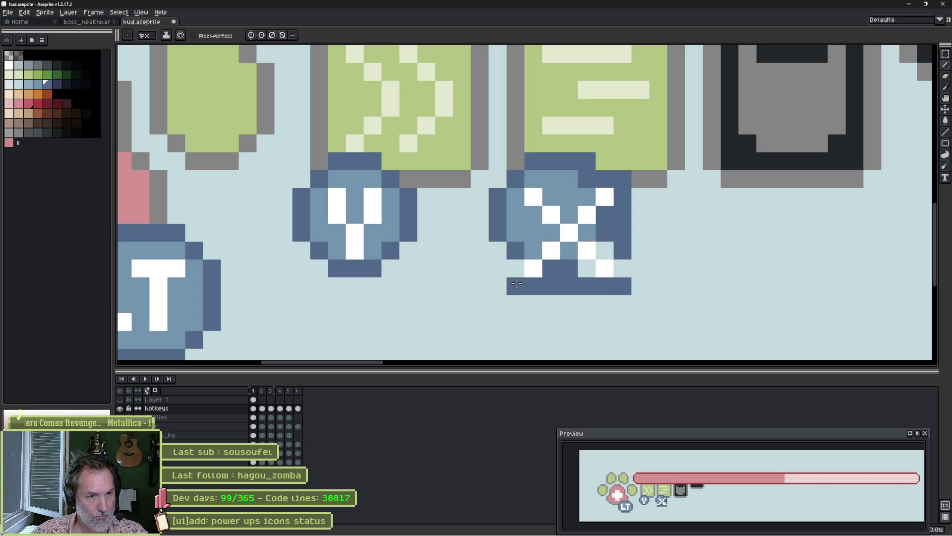
{"action": "left_click_drag", "start_coordinate": [515, 268], "coordinate": [497, 259]}
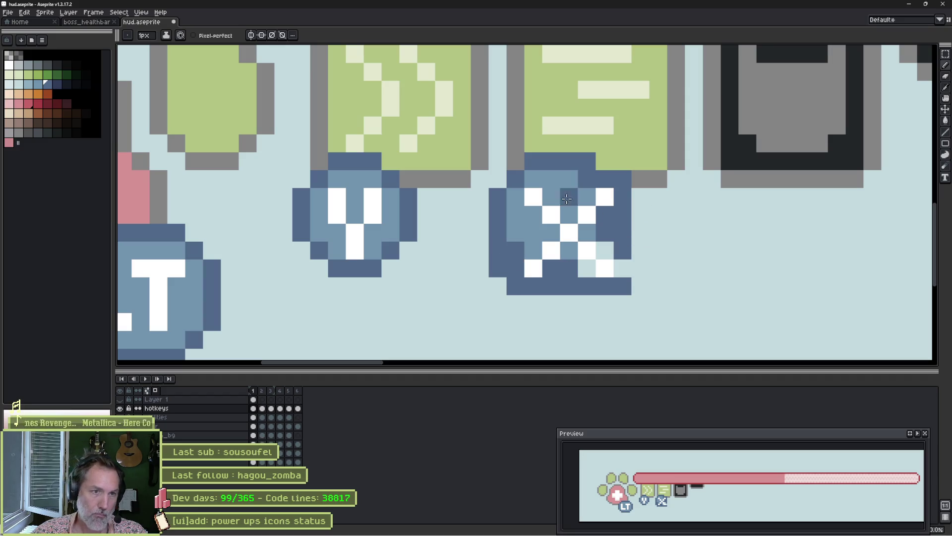
{"action": "left_click", "coordinate": [604, 161]}
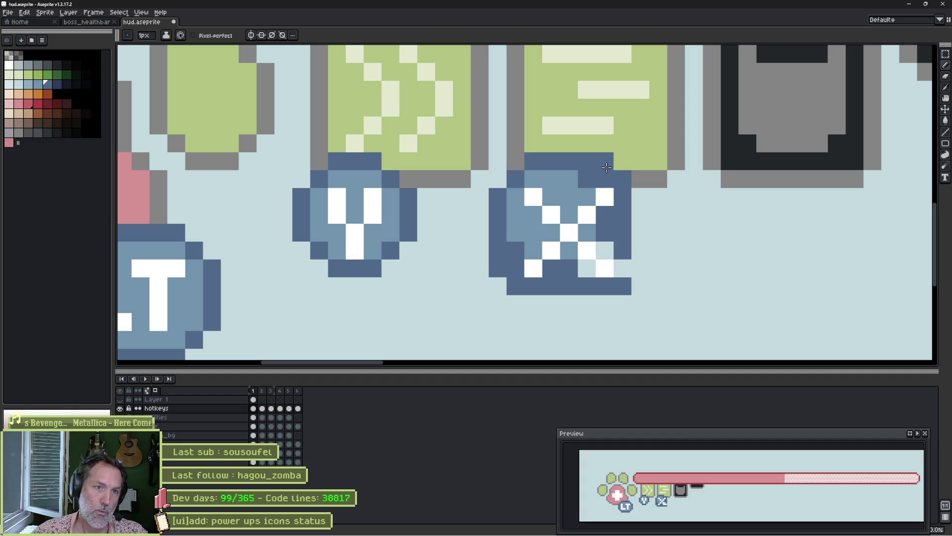
{"action": "right_click", "coordinate": [640, 196]}
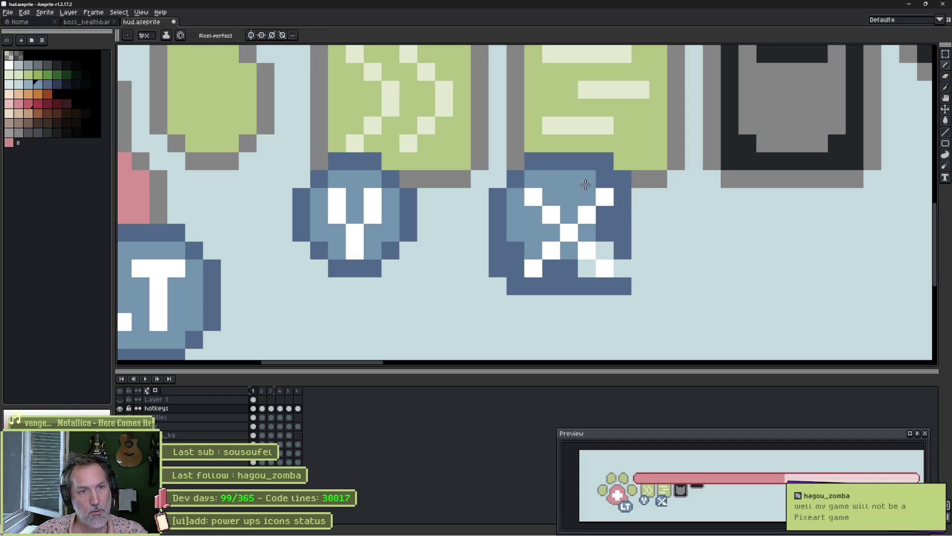
Repaint the X badge's top row, right column and bottom row medium blue.
{"action": "left_click_drag", "start_coordinate": [587, 180], "coordinate": [602, 181]}
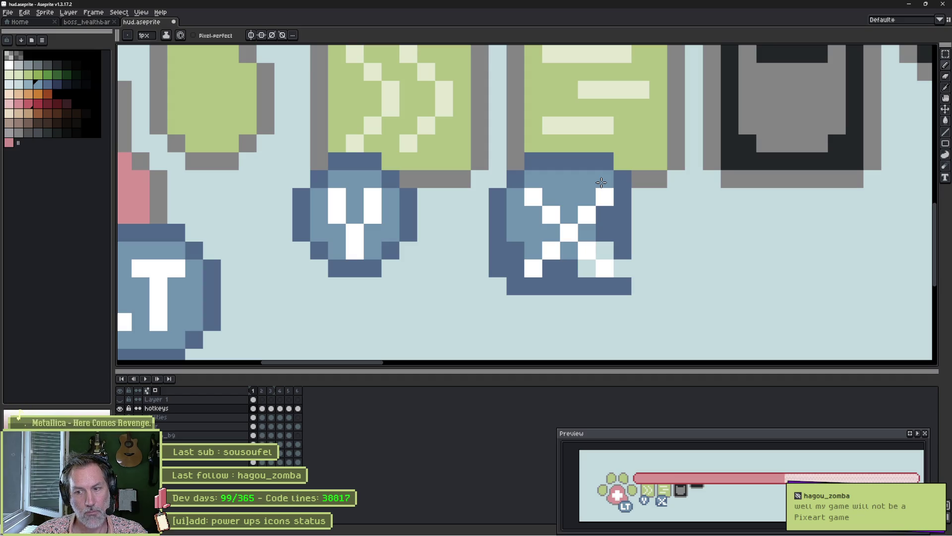
{"action": "mouse_move", "coordinate": [619, 194]}
{"action": "left_mouse_down"}
{"action": "mouse_move", "coordinate": [615, 248]}
{"action": "mouse_move", "coordinate": [578, 268]}
{"action": "mouse_move", "coordinate": [548, 266]}
{"action": "left_mouse_up"}
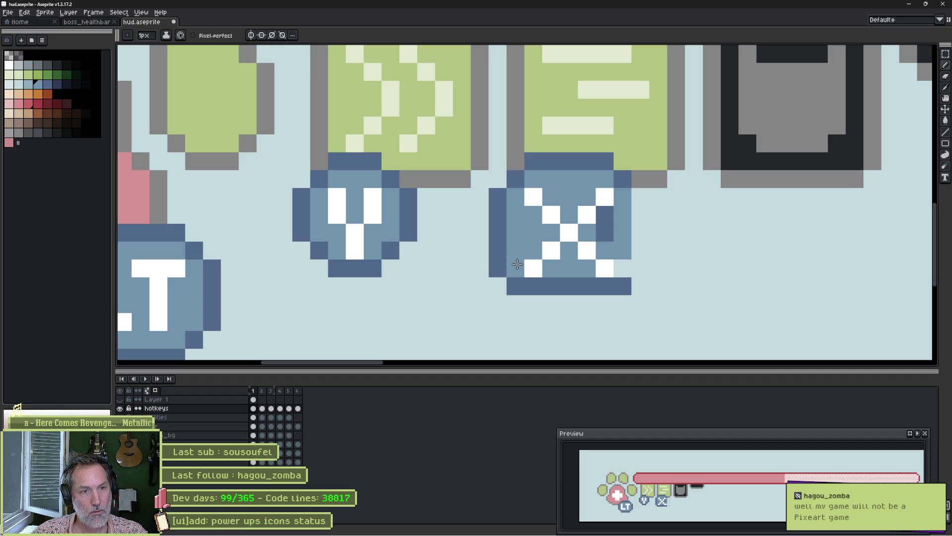
{"action": "left_click_drag", "start_coordinate": [537, 280], "coordinate": [606, 286]}
{"action": "left_click", "coordinate": [621, 278], "text": "alt"}
{"action": "left_click", "coordinate": [624, 269]}
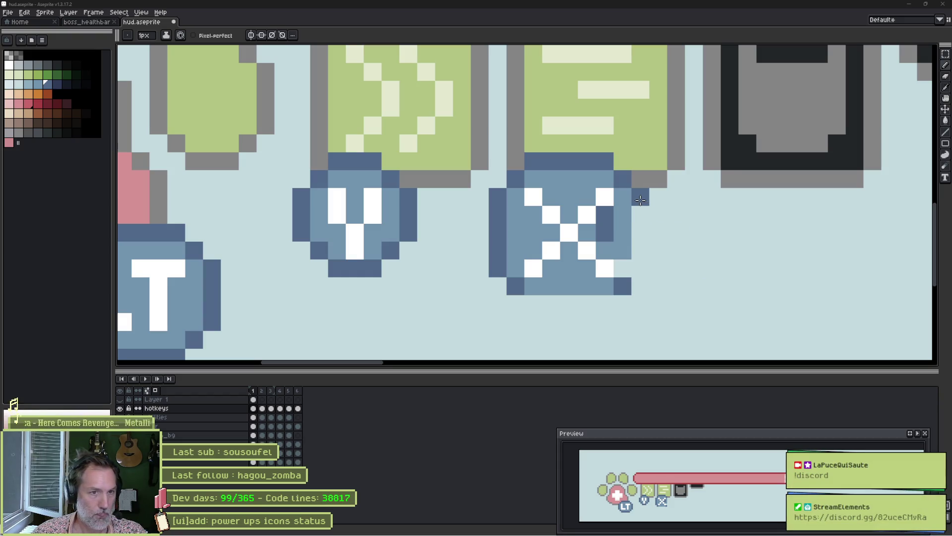
{"action": "left_click_drag", "start_coordinate": [623, 198], "coordinate": [623, 270]}
{"action": "key", "text": "alt"}
{"action": "key", "text": "ctrl+z"}
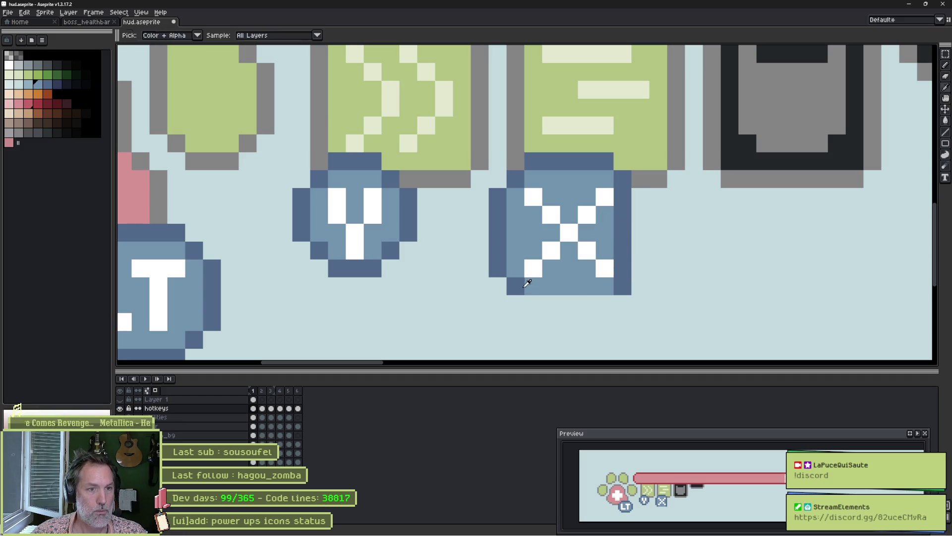
Fill the badge's top and bottom rows dark blue, restore the green above, and trim corner pixels.
{"action": "left_click_drag", "start_coordinate": [540, 284], "coordinate": [605, 286]}
{"action": "left_click_drag", "start_coordinate": [533, 179], "coordinate": [600, 182]}
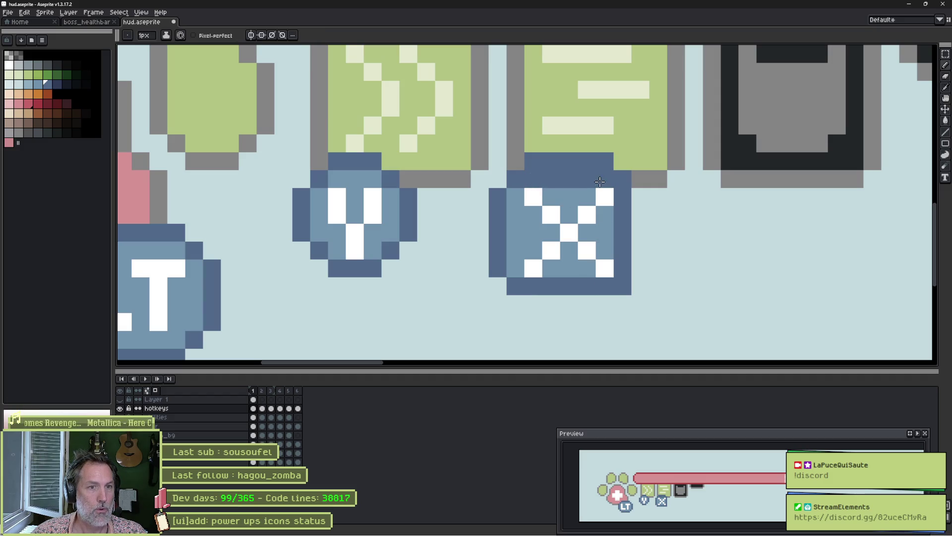
{"action": "left_click_drag", "start_coordinate": [534, 161], "coordinate": [603, 159]}
{"action": "left_click", "coordinate": [622, 179]}
{"action": "left_click", "coordinate": [623, 285]}
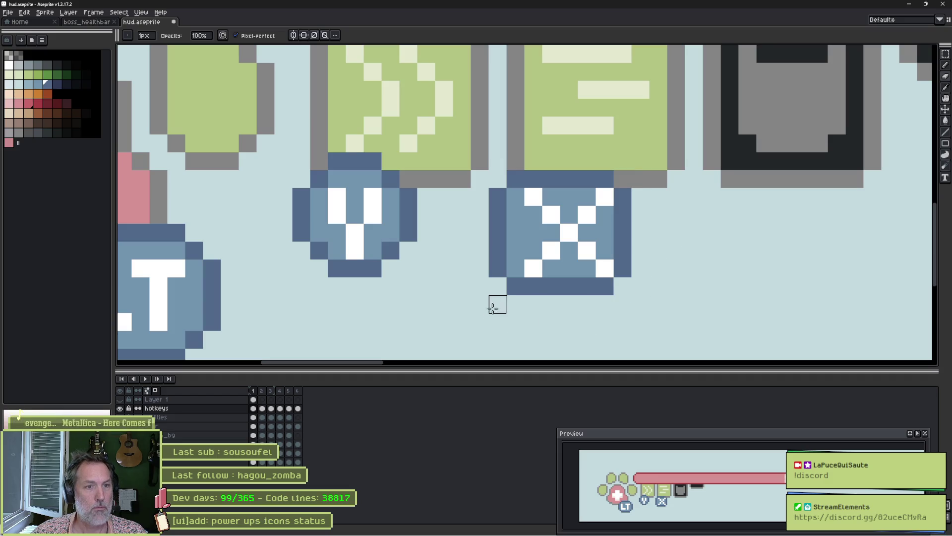
{"action": "mouse_move", "coordinate": [516, 238]}
{"action": "left_mouse_down"}
{"action": "mouse_move", "coordinate": [515, 199]}
{"action": "mouse_move", "coordinate": [518, 273]}
{"action": "left_mouse_up"}
{"action": "left_click_drag", "start_coordinate": [496, 197], "coordinate": [498, 273]}
{"action": "left_click", "coordinate": [515, 179]}
{"action": "left_click", "coordinate": [516, 289]}
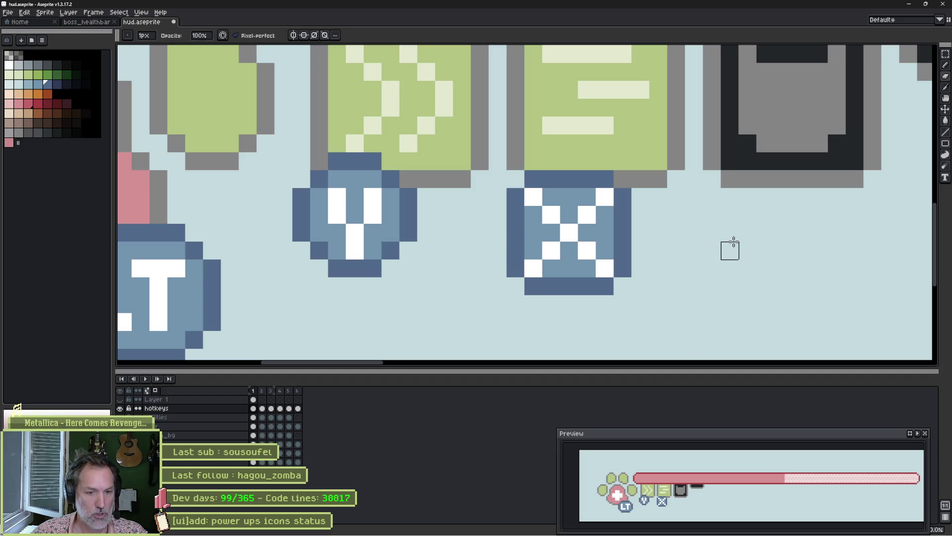
{"action": "key", "text": "b"}
Lighten the badge's edge pixels and darken its top-right and bottom-left corners.
{"action": "mouse_move", "coordinate": [623, 197]}
{"action": "left_mouse_down"}
{"action": "mouse_move", "coordinate": [588, 179]}
{"action": "mouse_move", "coordinate": [546, 179]}
{"action": "left_mouse_up"}
{"action": "mouse_move", "coordinate": [516, 268]}
{"action": "left_mouse_down"}
{"action": "mouse_move", "coordinate": [536, 286]}
{"action": "mouse_move", "coordinate": [584, 286]}
{"action": "left_mouse_up"}
{"action": "left_click", "coordinate": [604, 285]}
{"action": "right_click", "coordinate": [623, 286]}
{"action": "left_click", "coordinate": [623, 268]}
{"action": "left_click", "coordinate": [619, 202], "text": "alt"}
{"action": "left_click", "coordinate": [623, 179]}
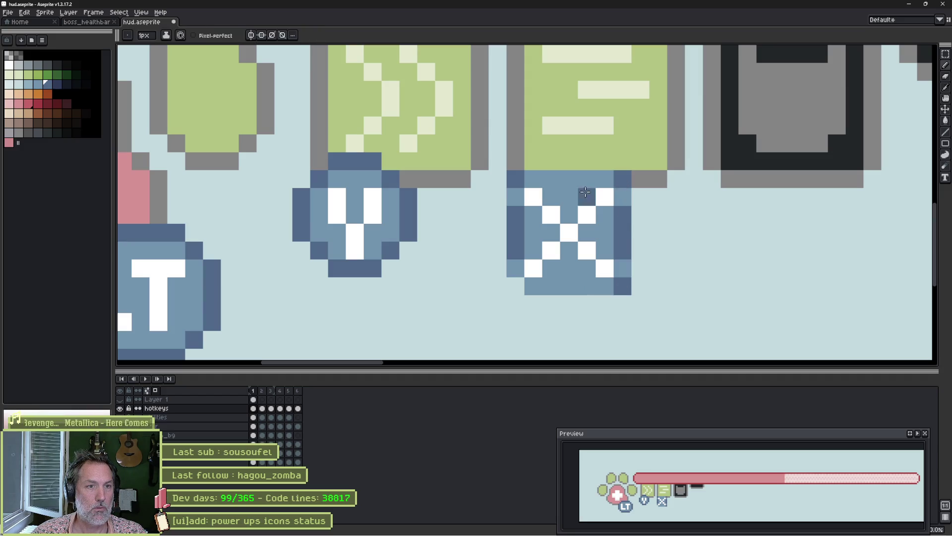
{"action": "left_click", "coordinate": [515, 285]}
Draw the X badge's dark-blue outer outline on the left, bottom, right and top.
{"action": "left_click_drag", "start_coordinate": [502, 263], "coordinate": [498, 196]}
{"action": "left_click_drag", "start_coordinate": [533, 303], "coordinate": [605, 304]}
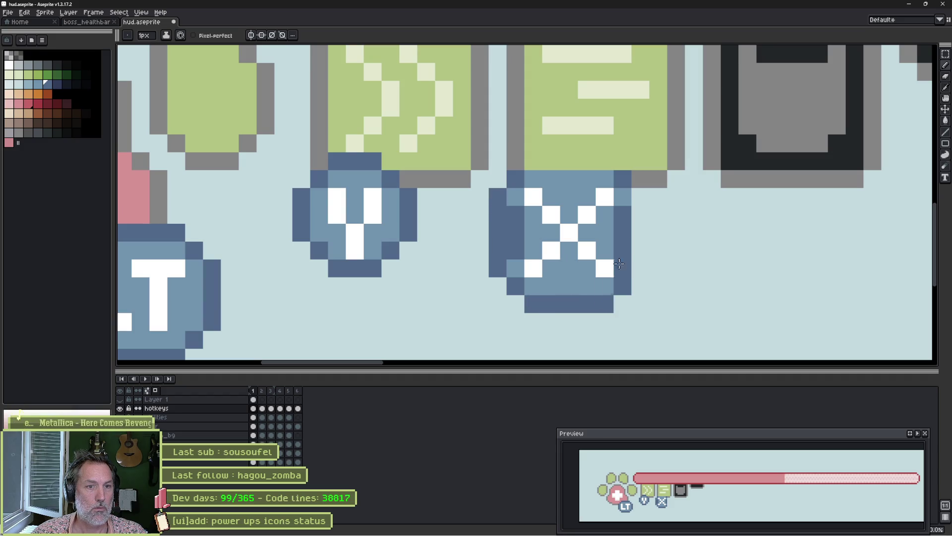
{"action": "left_click_drag", "start_coordinate": [640, 195], "coordinate": [640, 268]}
{"action": "left_click_drag", "start_coordinate": [547, 161], "coordinate": [605, 161]}
Lighten the badge's inner left and right columns with the lighter blue.
{"action": "left_click", "coordinate": [537, 219], "text": "alt"}
{"action": "left_click_drag", "start_coordinate": [515, 213], "coordinate": [516, 253]}
{"action": "left_click", "coordinate": [624, 214]}
{"action": "left_click_drag", "start_coordinate": [624, 215], "coordinate": [624, 250]}
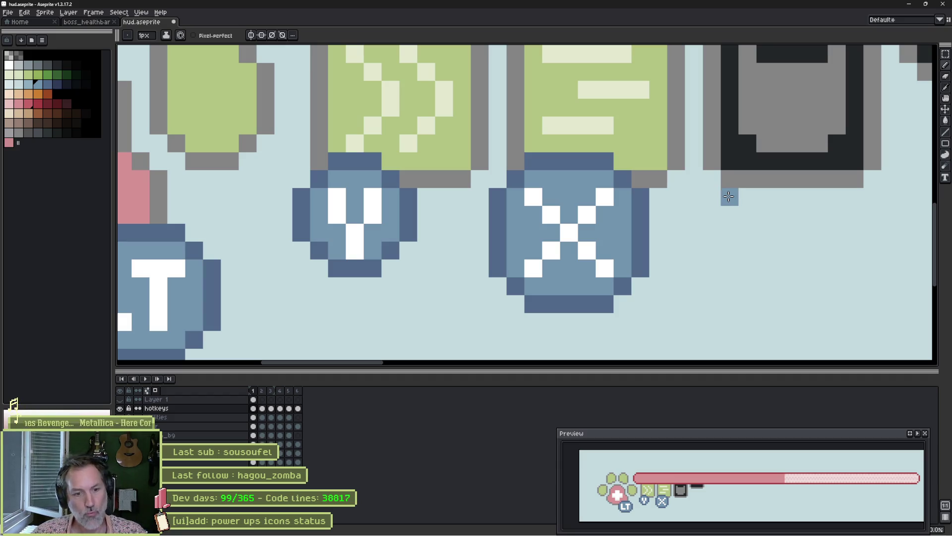
{"action": "scroll", "coordinate": [744, 195], "scroll_direction": "down", "scroll_amount": 2}
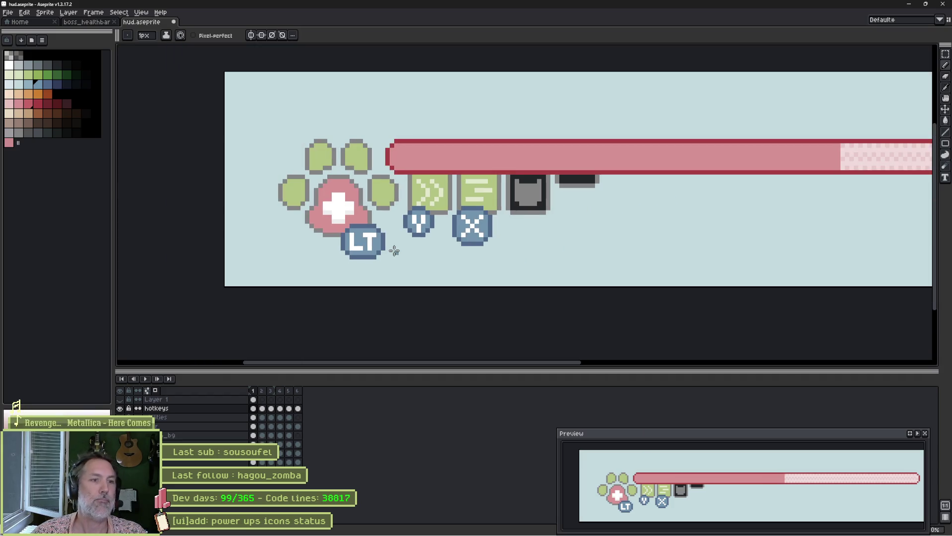
Save the sprite, then try and undo blue edits on the LT badge's T.
{"action": "scroll", "coordinate": [336, 252], "scroll_direction": "up", "scroll_amount": 1}
{"action": "key", "text": "ctrl+s"}
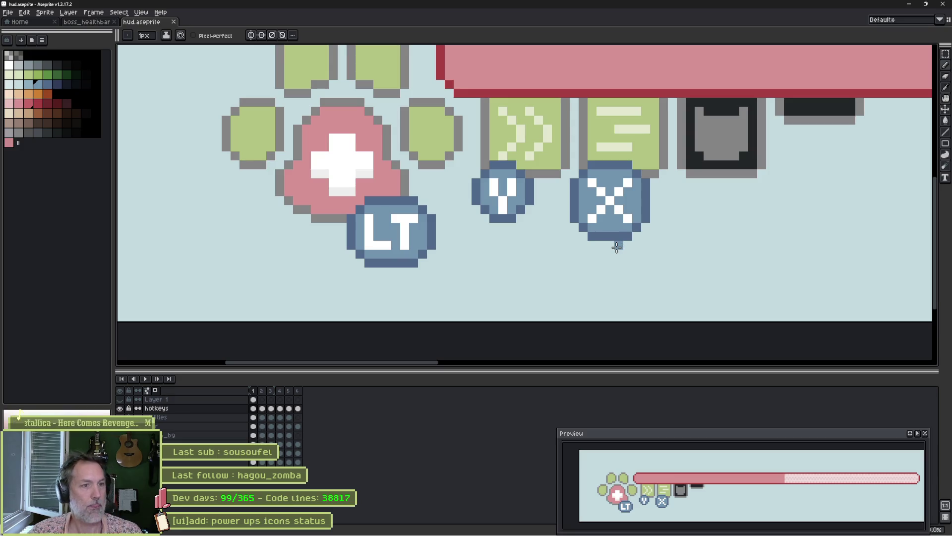
{"action": "left_click", "coordinate": [401, 219]}
{"action": "left_click", "coordinate": [407, 223]}
{"action": "key", "text": "ctrl+z"}
{"action": "left_click", "coordinate": [402, 232]}
{"action": "key", "text": "ctrl+z"}
{"action": "key", "text": "ctrl+z"}
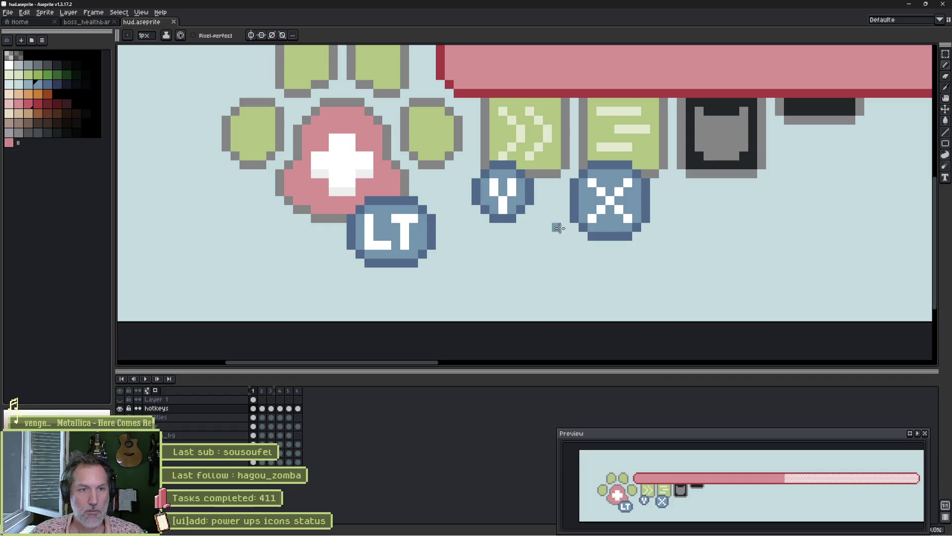
Lasso-copy the X badge to a spot under the dark fourth icon.
{"action": "key", "text": "q"}
{"action": "mouse_move", "coordinate": [643, 143]}
{"action": "left_mouse_down"}
{"action": "mouse_move", "coordinate": [678, 208]}
{"action": "mouse_move", "coordinate": [662, 155]}
{"action": "left_mouse_up"}
{"action": "left_click_drag", "start_coordinate": [642, 234], "coordinate": [754, 249]}
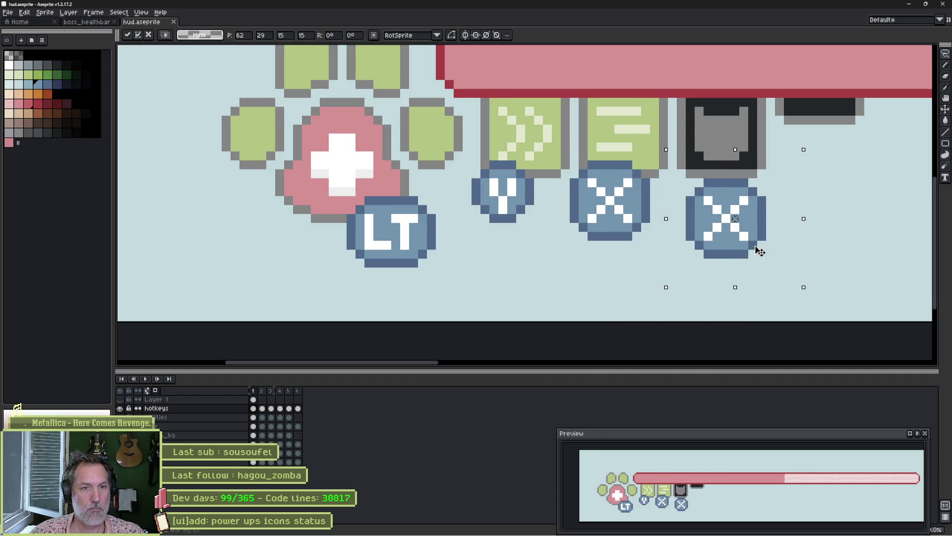
{"action": "key", "text": "ctrl+d"}
Place a copy of the V badge directly below the original.
{"action": "scroll", "coordinate": [738, 235], "scroll_direction": "up", "scroll_amount": 5}
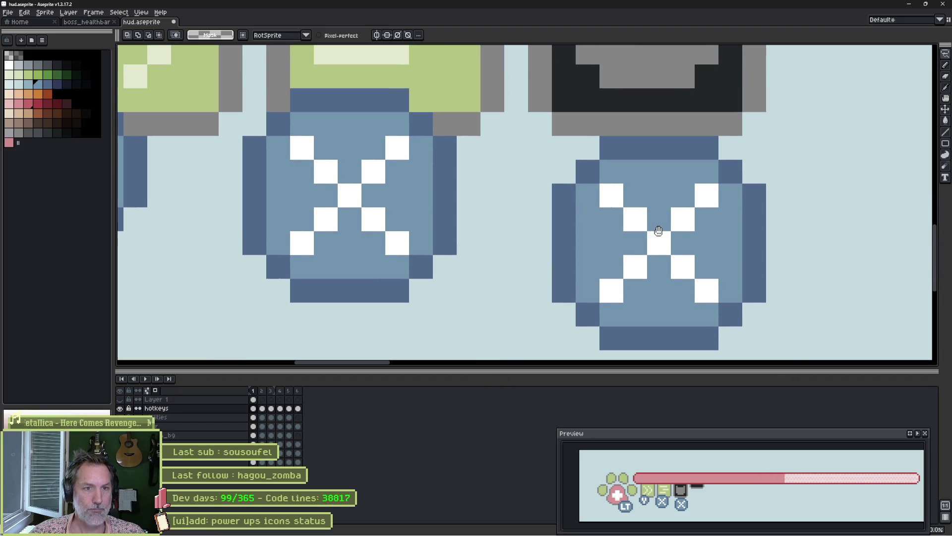
{"action": "left_click_drag", "start_coordinate": [339, 187], "coordinate": [595, 197]}
{"action": "scroll", "coordinate": [383, 136], "scroll_direction": "down", "scroll_amount": 2}
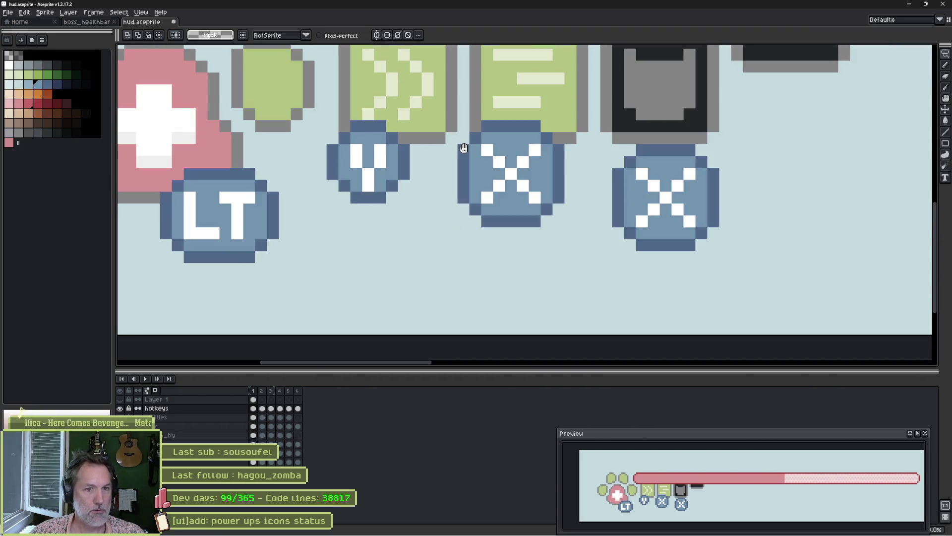
{"action": "mouse_move", "coordinate": [343, 117]}
{"action": "left_mouse_down"}
{"action": "mouse_move", "coordinate": [336, 171]}
{"action": "mouse_move", "coordinate": [395, 176]}
{"action": "mouse_move", "coordinate": [406, 255]}
{"action": "left_mouse_up"}
{"action": "key", "text": "Return"}
{"action": "key", "text": "ctrl+d"}
{"action": "scroll", "coordinate": [362, 258], "scroll_direction": "up", "scroll_amount": 1}
Repaint the V copy's letter as a white X.
{"action": "key", "text": "b"}
{"action": "left_click", "coordinate": [358, 256]}
{"action": "left_click", "coordinate": [373, 303]}
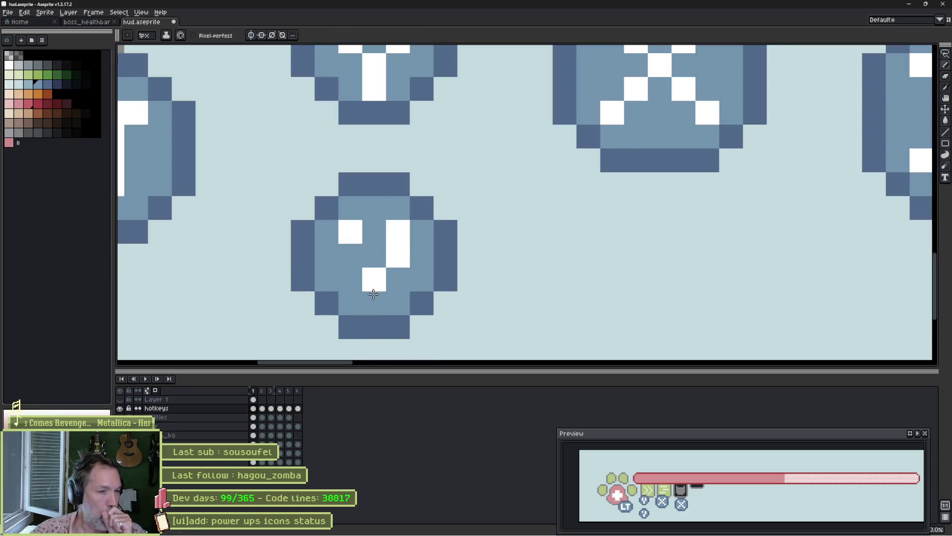
{"action": "left_click", "coordinate": [399, 231]}
{"action": "left_click", "coordinate": [397, 248]}
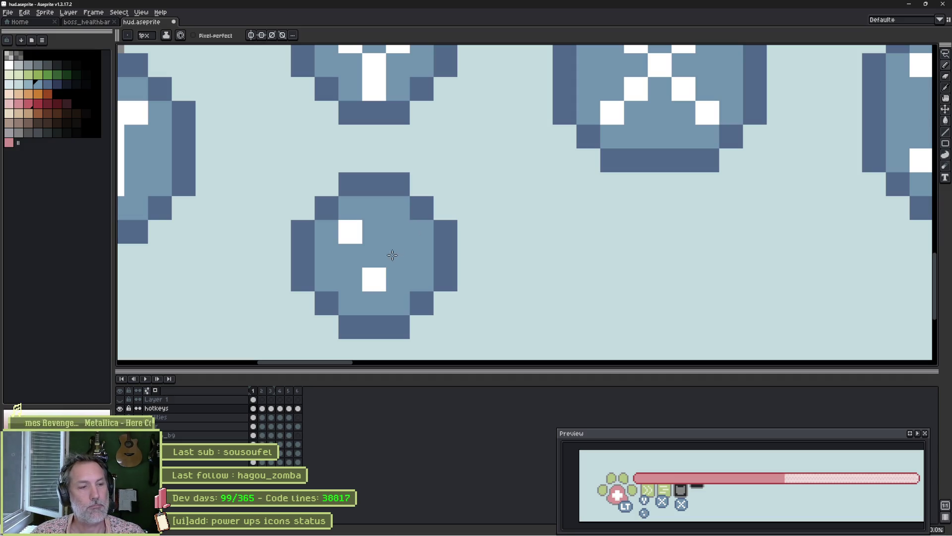
{"action": "left_click", "coordinate": [374, 279]}
{"action": "left_click", "coordinate": [350, 231], "text": "alt"}
{"action": "mouse_move", "coordinate": [374, 255]}
{"action": "left_mouse_down"}
{"action": "mouse_move", "coordinate": [374, 275]}
{"action": "mouse_move", "coordinate": [398, 279]}
{"action": "left_mouse_up"}
{"action": "left_click", "coordinate": [398, 231]}
Duplicate the small X badge twice to its right.
{"action": "scroll", "coordinate": [470, 232], "scroll_direction": "down", "scroll_amount": 2}
{"action": "left_click_drag", "start_coordinate": [514, 193], "coordinate": [523, 231]}
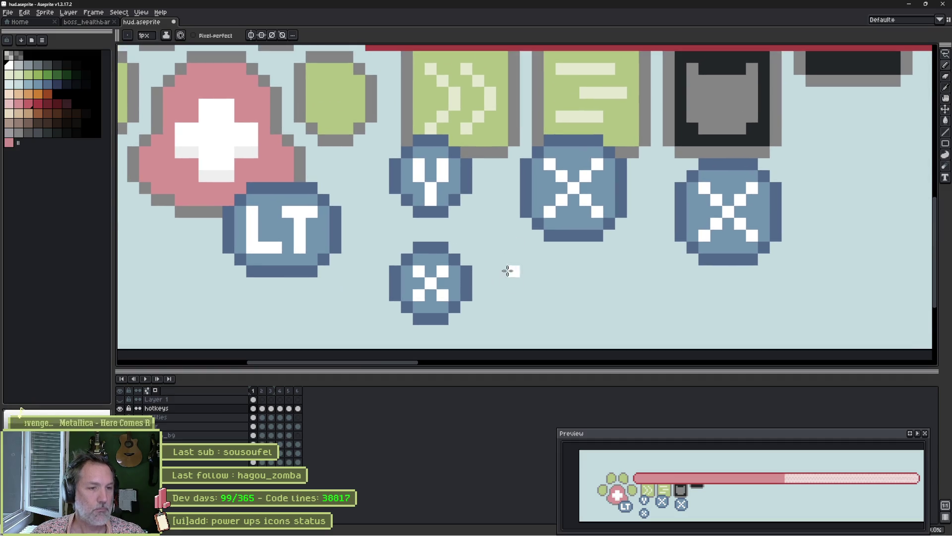
{"action": "key", "text": "m"}
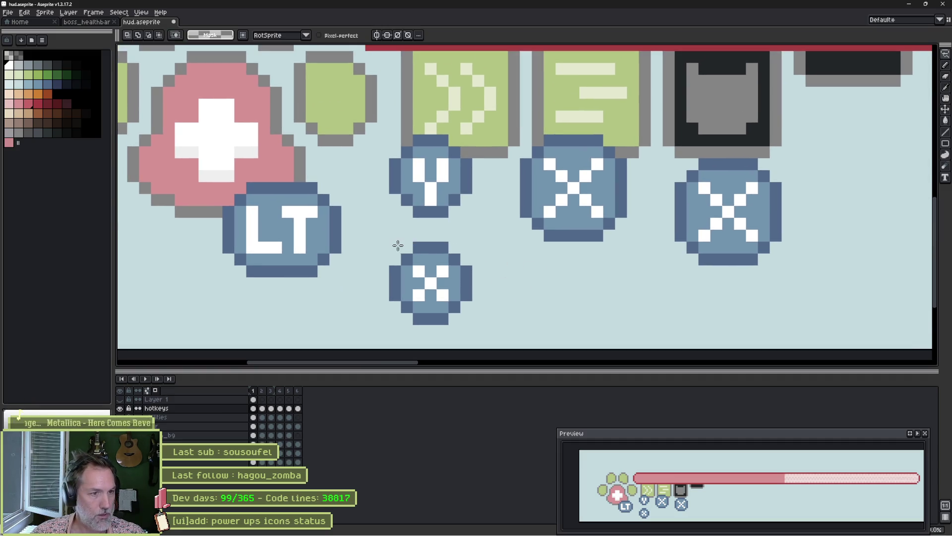
{"action": "left_click_drag", "start_coordinate": [380, 233], "coordinate": [398, 238]}
{"action": "left_click_drag", "start_coordinate": [393, 318], "coordinate": [393, 318]}
{"action": "left_click_drag", "start_coordinate": [457, 291], "coordinate": [670, 303]}
{"action": "mouse_move", "coordinate": [502, 257]}
{"action": "left_mouse_down"}
{"action": "mouse_move", "coordinate": [531, 336]}
{"action": "mouse_move", "coordinate": [499, 252]}
{"action": "left_mouse_up"}
{"action": "left_click_drag", "start_coordinate": [559, 313], "coordinate": [666, 314]}
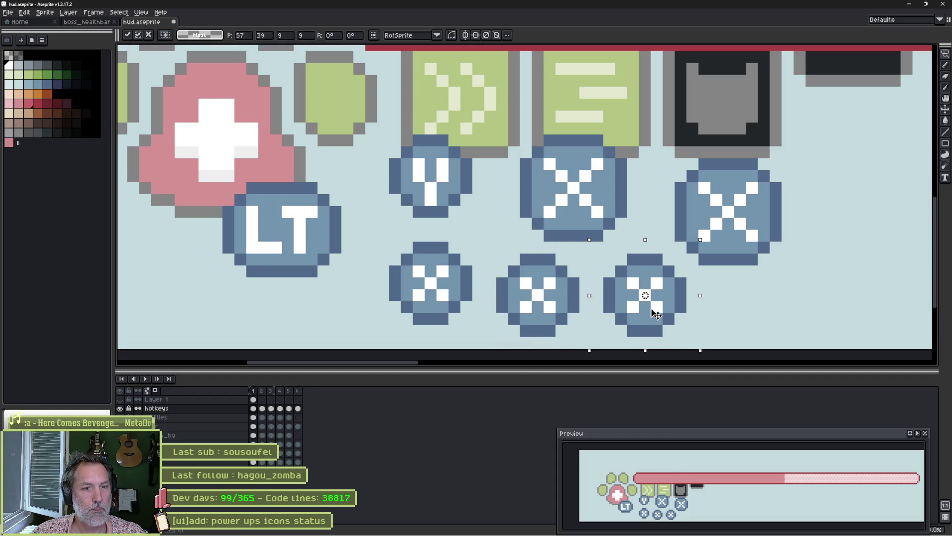
Fill three letter pixels of the newest badge white.
{"action": "scroll", "coordinate": [536, 293], "scroll_direction": "up", "scroll_amount": 5}
{"action": "left_click_drag", "start_coordinate": [574, 328], "coordinate": [548, 198]}
{"action": "left_click", "coordinate": [548, 178]}
{"action": "left_click", "coordinate": [506, 216]}
{"action": "left_click", "coordinate": [583, 217]}
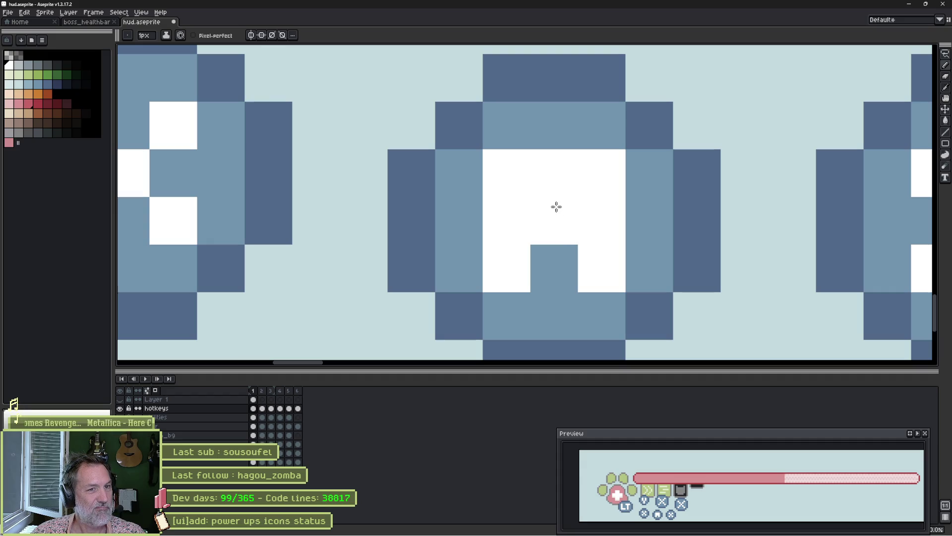
Fix the A badge's top pixels, painting the top-middle mid-blue and the one above white.
{"action": "left_click", "coordinate": [554, 134], "text": "alt"}
{"action": "left_click", "coordinate": [554, 194]}
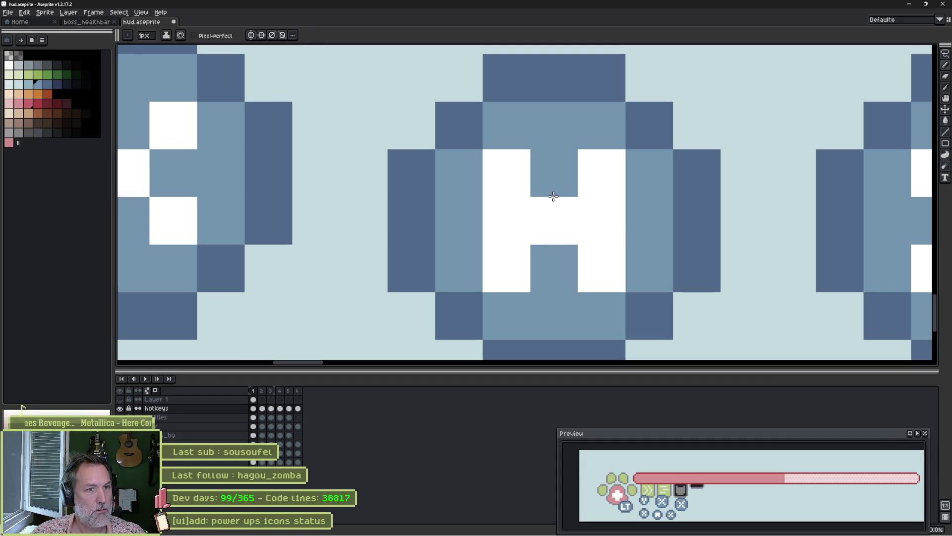
{"action": "left_click", "coordinate": [524, 166], "text": "alt"}
{"action": "left_click", "coordinate": [544, 132]}
{"action": "scroll", "coordinate": [667, 221], "scroll_direction": "down", "scroll_amount": 1}
{"action": "scroll", "coordinate": [569, 218], "scroll_direction": "down", "scroll_amount": 2}
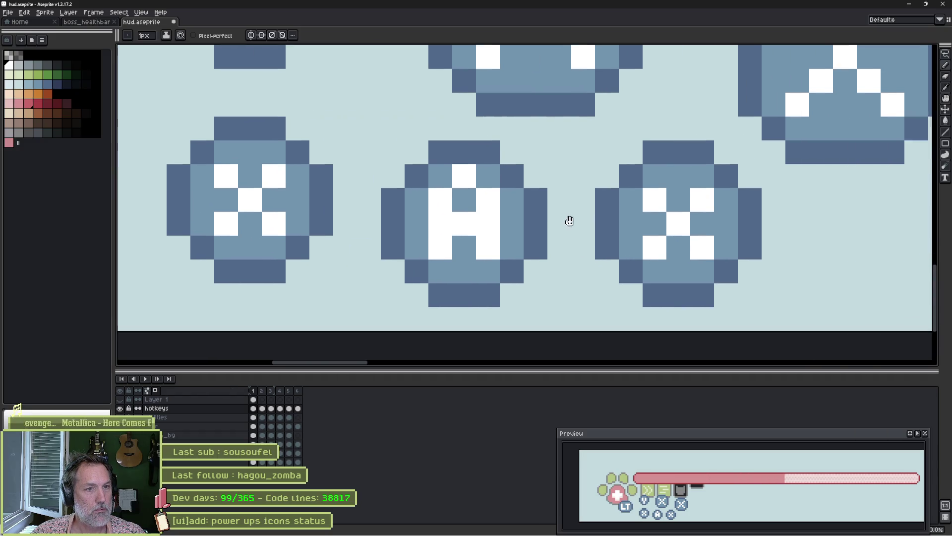
{"action": "scroll", "coordinate": [487, 206], "scroll_direction": "up", "scroll_amount": 1}
Paint white pixels over the rightmost small X badge to shape a B.
{"action": "left_click", "coordinate": [525, 197]}
{"action": "key", "text": "ctrl+z"}
{"action": "left_click", "coordinate": [510, 182]}
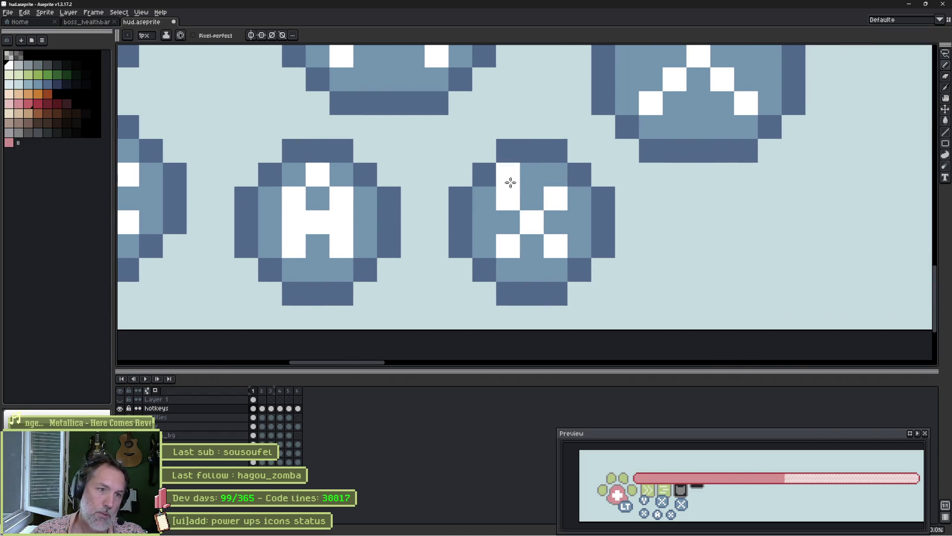
{"action": "left_click", "coordinate": [532, 174]}
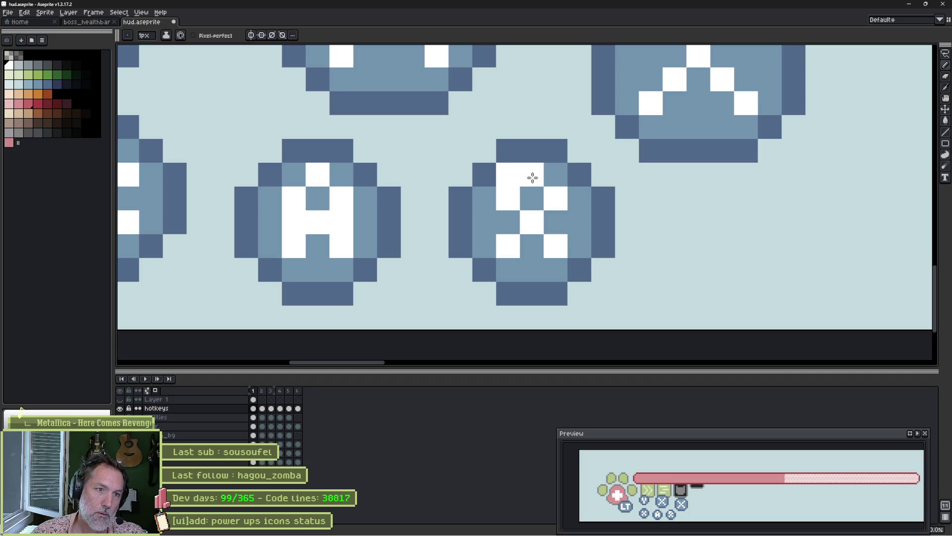
{"action": "left_click", "coordinate": [532, 268]}
{"action": "left_click", "coordinate": [508, 270]}
{"action": "left_click", "coordinate": [508, 223]}
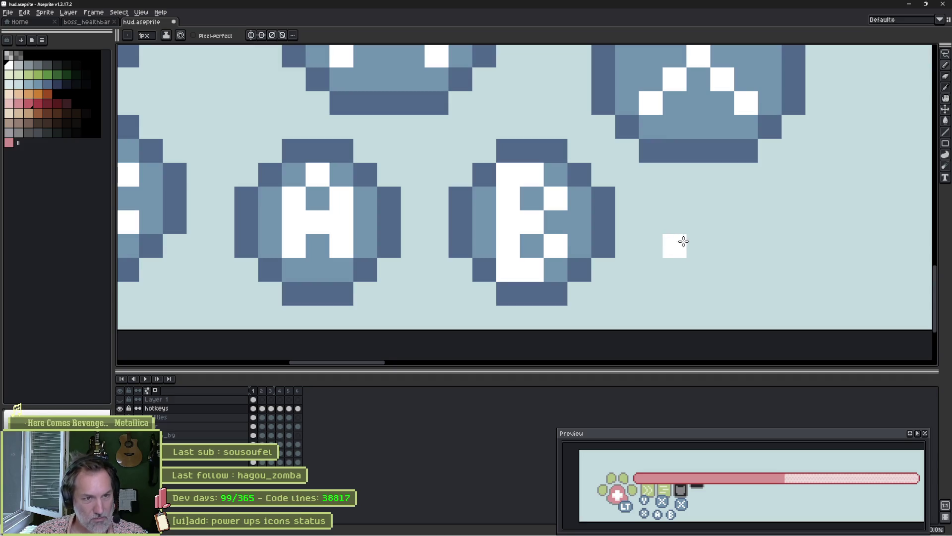
Touch up the B's top-left pixel, leaving it white.
{"action": "left_click", "coordinate": [556, 248], "text": "alt"}
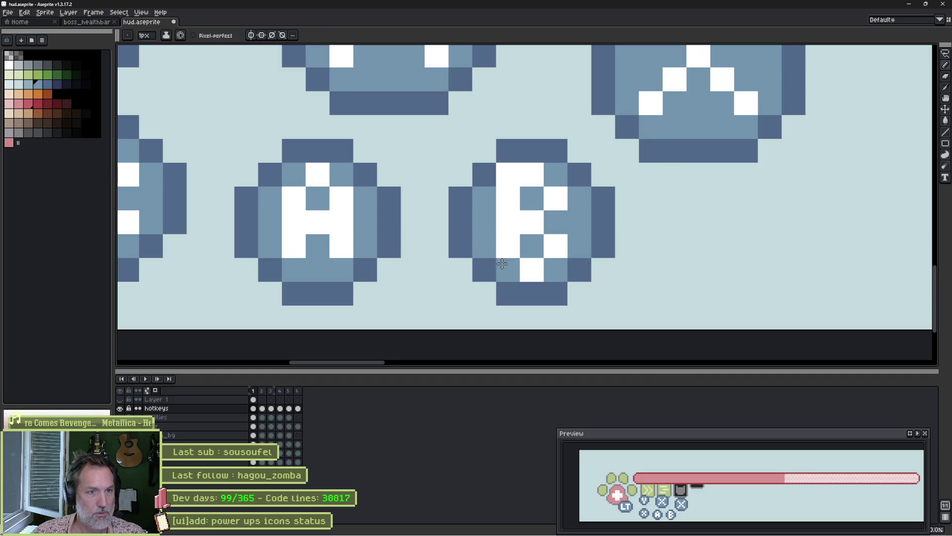
{"action": "left_click", "coordinate": [507, 174]}
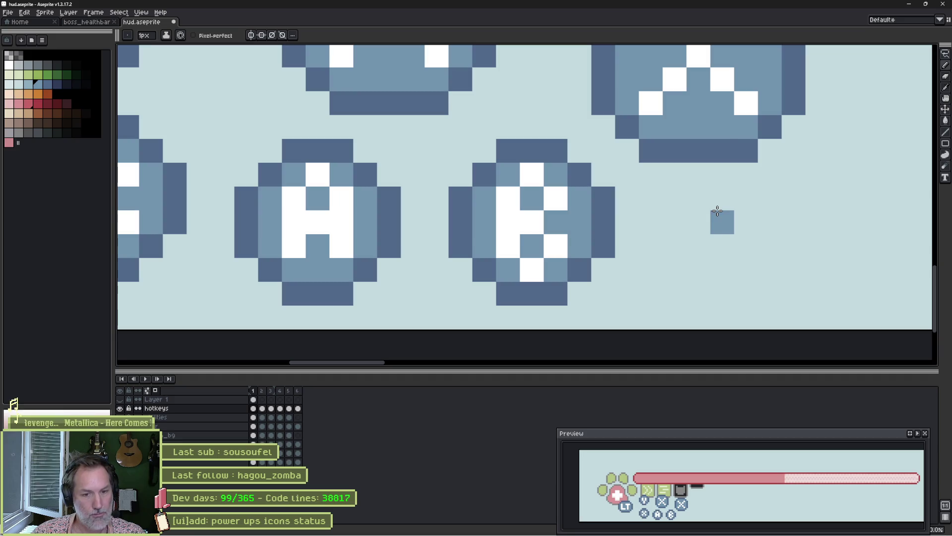
{"action": "left_click", "coordinate": [506, 204], "text": "alt"}
{"action": "left_click", "coordinate": [507, 183]}
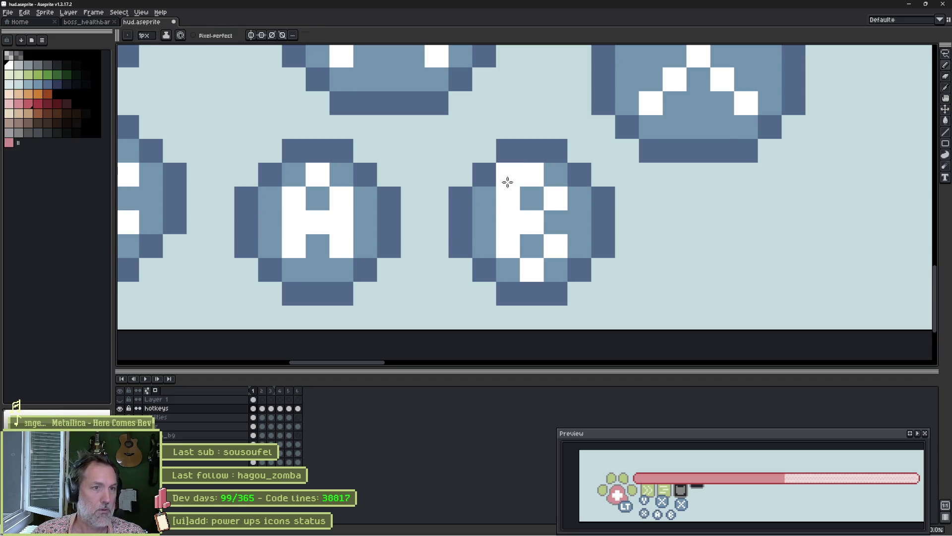
{"action": "scroll", "coordinate": [387, 209], "scroll_direction": "down", "scroll_amount": 2}
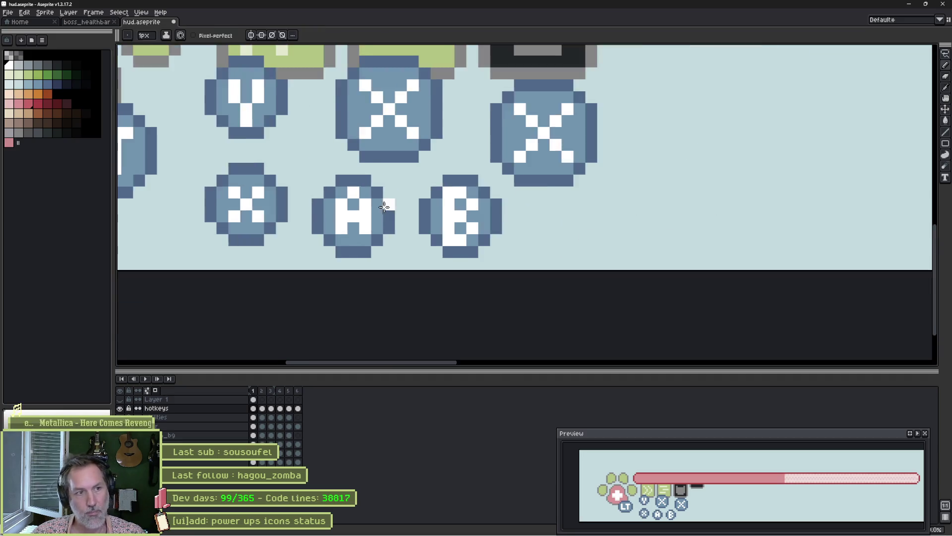
{"action": "scroll", "coordinate": [385, 206], "scroll_direction": "down", "scroll_amount": 1}
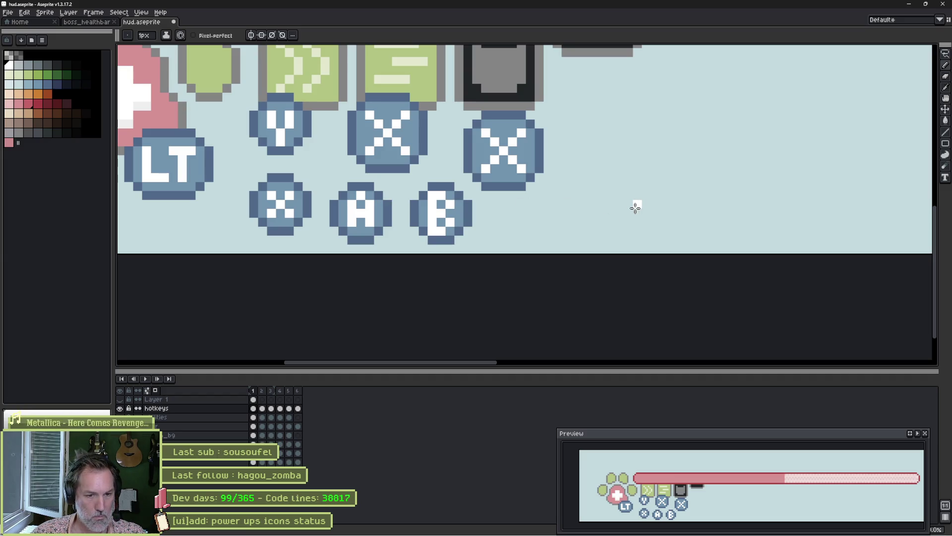
{"action": "left_click_drag", "start_coordinate": [478, 194], "coordinate": [559, 182]}
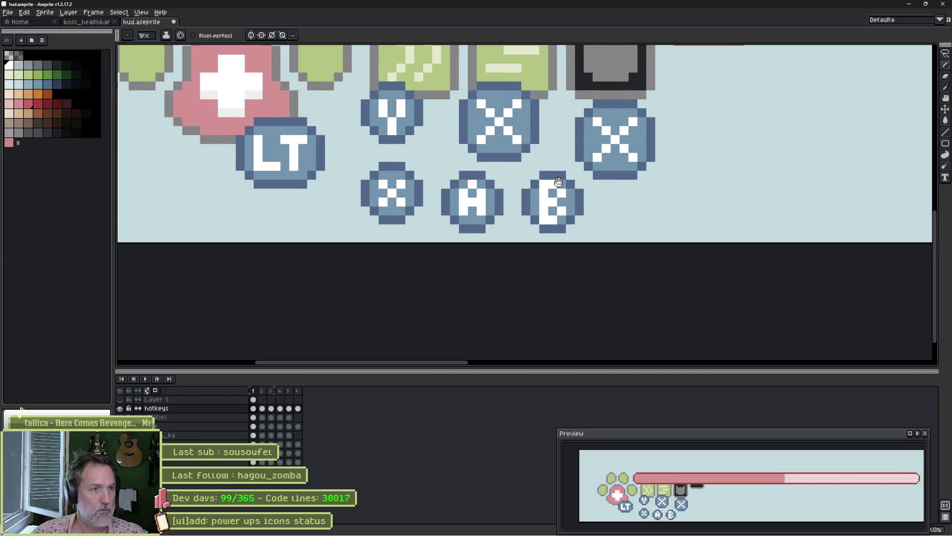
Lasso-select the small X, A and B badges and shift them further right.
{"action": "key", "text": "q"}
{"action": "mouse_move", "coordinate": [395, 155]}
{"action": "left_mouse_down"}
{"action": "mouse_move", "coordinate": [399, 226]}
{"action": "mouse_move", "coordinate": [361, 157]}
{"action": "mouse_move", "coordinate": [697, 192]}
{"action": "left_mouse_up"}
{"action": "key", "text": "ctrl+d"}
{"action": "mouse_move", "coordinate": [503, 175]}
{"action": "left_mouse_down"}
{"action": "mouse_move", "coordinate": [439, 225]}
{"action": "mouse_move", "coordinate": [471, 169]}
{"action": "mouse_move", "coordinate": [600, 211]}
{"action": "mouse_move", "coordinate": [511, 238]}
{"action": "mouse_move", "coordinate": [671, 217]}
{"action": "mouse_move", "coordinate": [775, 217]}
{"action": "left_mouse_up"}
{"action": "key", "text": "ctrl+z"}
{"action": "key", "text": "ctrl+d"}
{"action": "mouse_move", "coordinate": [406, 170]}
{"action": "left_mouse_down"}
{"action": "mouse_move", "coordinate": [510, 170]}
{"action": "mouse_move", "coordinate": [573, 208]}
{"action": "mouse_move", "coordinate": [409, 218]}
{"action": "mouse_move", "coordinate": [406, 189]}
{"action": "left_mouse_up"}
{"action": "left_click", "coordinate": [499, 217]}
{"action": "left_click_drag", "start_coordinate": [498, 217], "coordinate": [794, 217]}
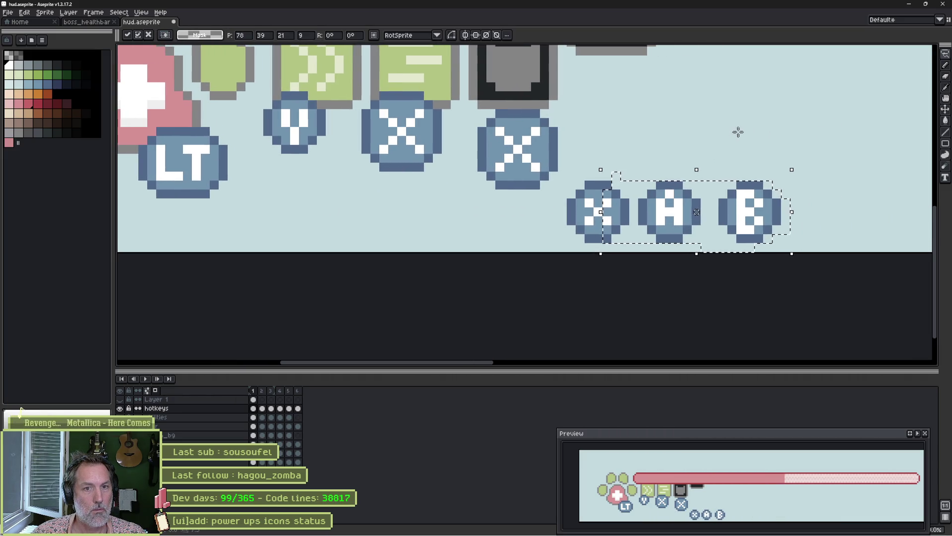
{"action": "mouse_move", "coordinate": [788, 139]}
{"action": "left_mouse_down"}
{"action": "mouse_move", "coordinate": [712, 240]}
{"action": "mouse_move", "coordinate": [716, 198]}
{"action": "left_mouse_up"}
{"action": "left_click_drag", "start_coordinate": [769, 225], "coordinate": [760, 225]}
{"action": "key", "text": "ctrl+d"}
Copy the large X badge after the B and paint a white bar across its top.
{"action": "scroll", "coordinate": [476, 197], "scroll_direction": "down", "scroll_amount": 2}
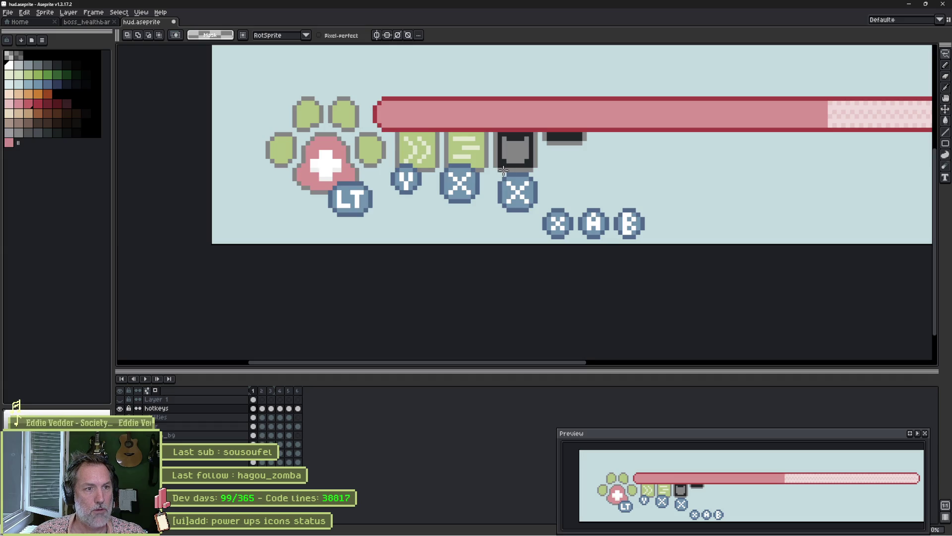
{"action": "mouse_move", "coordinate": [499, 172]}
{"action": "left_mouse_down"}
{"action": "mouse_move", "coordinate": [532, 181]}
{"action": "mouse_move", "coordinate": [537, 214]}
{"action": "mouse_move", "coordinate": [564, 202]}
{"action": "mouse_move", "coordinate": [704, 205]}
{"action": "mouse_move", "coordinate": [686, 229]}
{"action": "left_mouse_up"}
{"action": "scroll", "coordinate": [662, 231], "scroll_direction": "up", "scroll_amount": 4}
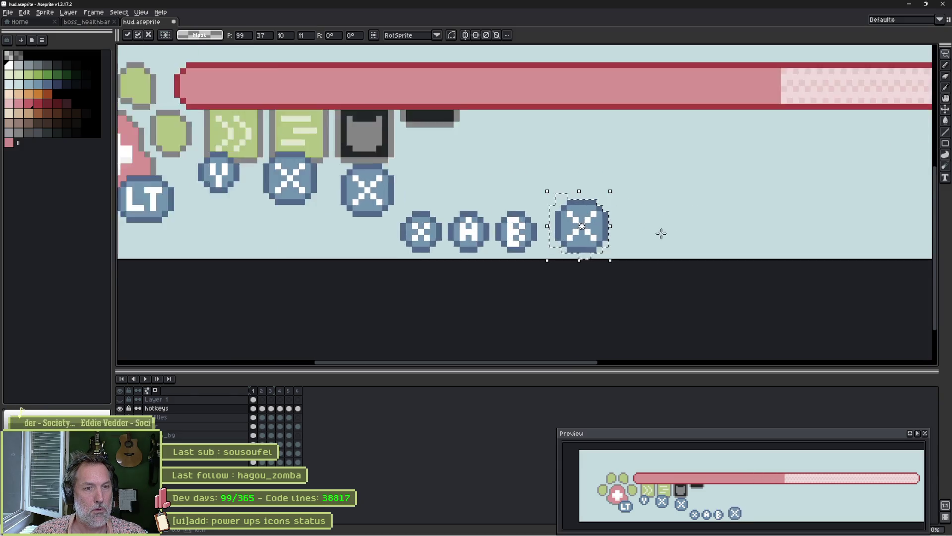
{"action": "mouse_move", "coordinate": [514, 255]}
{"action": "left_mouse_down"}
{"action": "mouse_move", "coordinate": [648, 255]}
{"action": "mouse_move", "coordinate": [637, 257]}
{"action": "mouse_move", "coordinate": [623, 248]}
{"action": "mouse_move", "coordinate": [744, 237]}
{"action": "left_mouse_up"}
{"action": "left_click", "coordinate": [665, 162]}
{"action": "scroll", "coordinate": [507, 202], "scroll_direction": "up", "scroll_amount": 3}
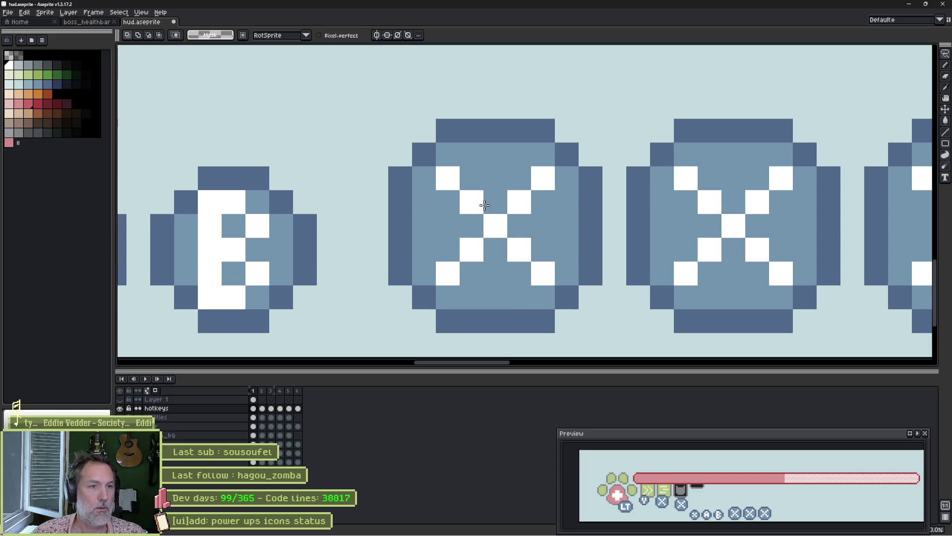
{"action": "key", "text": "b"}
{"action": "left_click", "coordinate": [479, 174]}
{"action": "left_click_drag", "start_coordinate": [481, 173], "coordinate": [510, 176]}
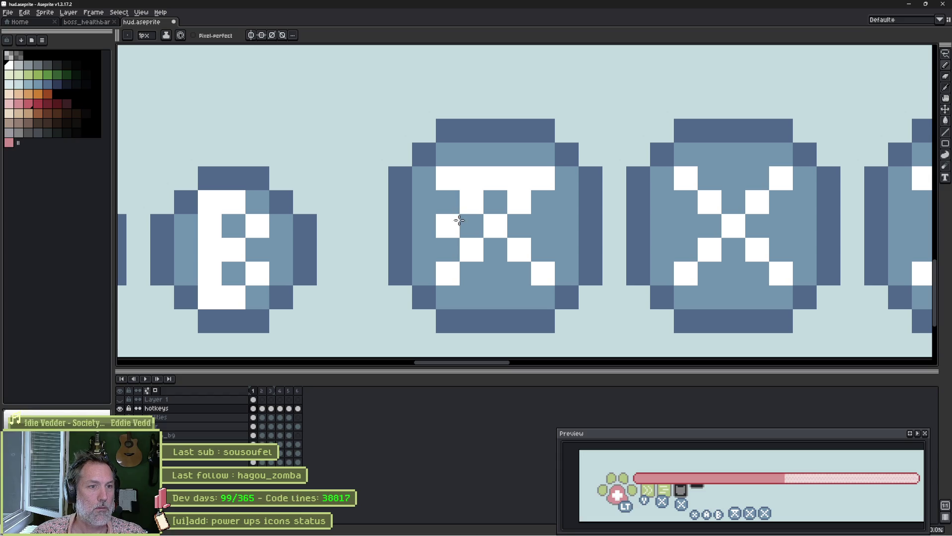
Start reworking the large X copy's glyph, clearing white pixels to light blue.
{"action": "left_click", "coordinate": [448, 251]}
{"action": "key", "text": "i"}
{"action": "left_click", "coordinate": [450, 200]}
{"action": "key", "text": "b"}
{"action": "left_click", "coordinate": [448, 179]}
{"action": "left_click", "coordinate": [543, 178]}
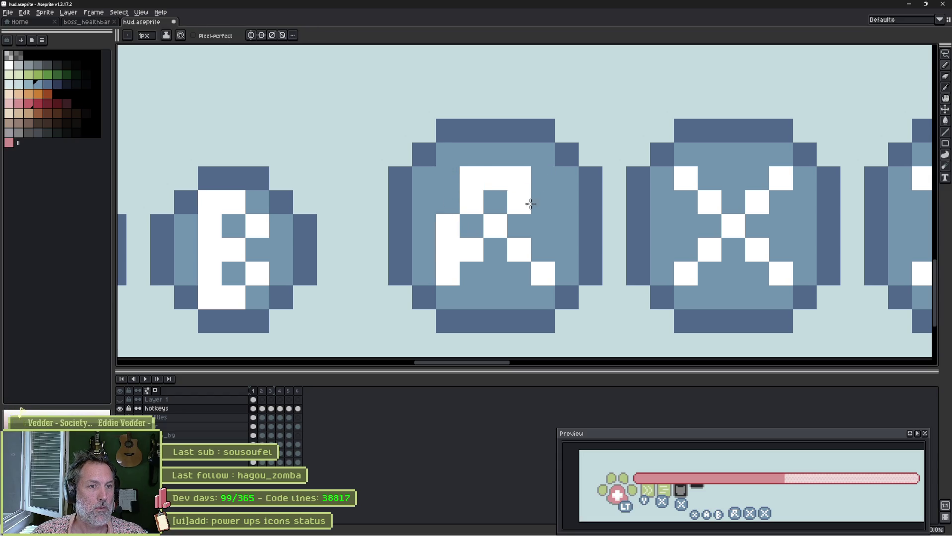
{"action": "left_click", "coordinate": [495, 226]}
{"action": "left_click", "coordinate": [472, 250]}
{"action": "left_click", "coordinate": [519, 250]}
Paint the glyph's right column and middle row white, reverting a slip on the neighbouring X.
{"action": "left_click", "coordinate": [543, 274]}
{"action": "key", "text": "i"}
{"action": "left_click", "coordinate": [521, 198]}
{"action": "key", "text": "b"}
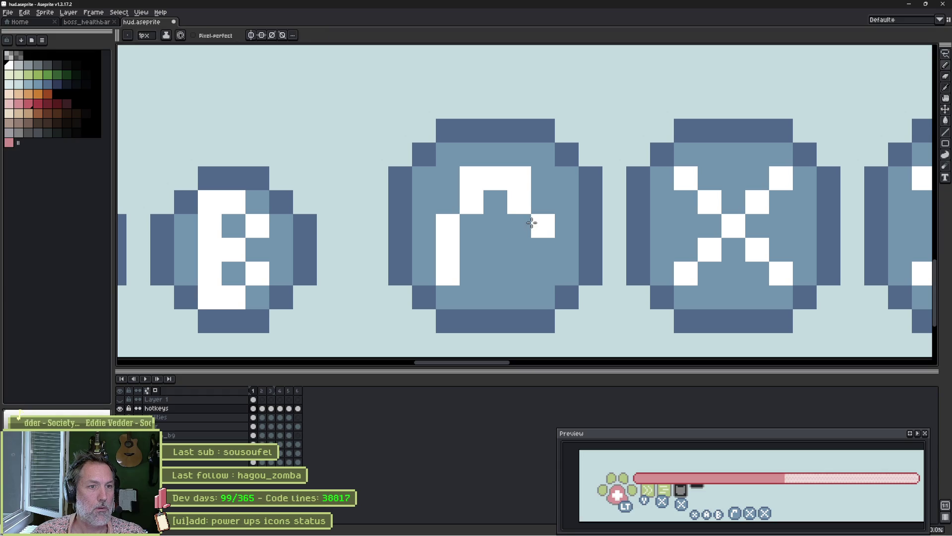
{"action": "left_click_drag", "start_coordinate": [534, 222], "coordinate": [531, 273]}
{"action": "left_click", "coordinate": [470, 249]}
{"action": "left_click_drag", "start_coordinate": [471, 250], "coordinate": [519, 250]}
{"action": "key", "text": "i"}
{"action": "left_click", "coordinate": [496, 273]}
{"action": "key", "text": "b"}
{"action": "left_click", "coordinate": [520, 273]}
{"action": "left_click", "coordinate": [699, 209]}
{"action": "key", "text": "ctrl+z"}
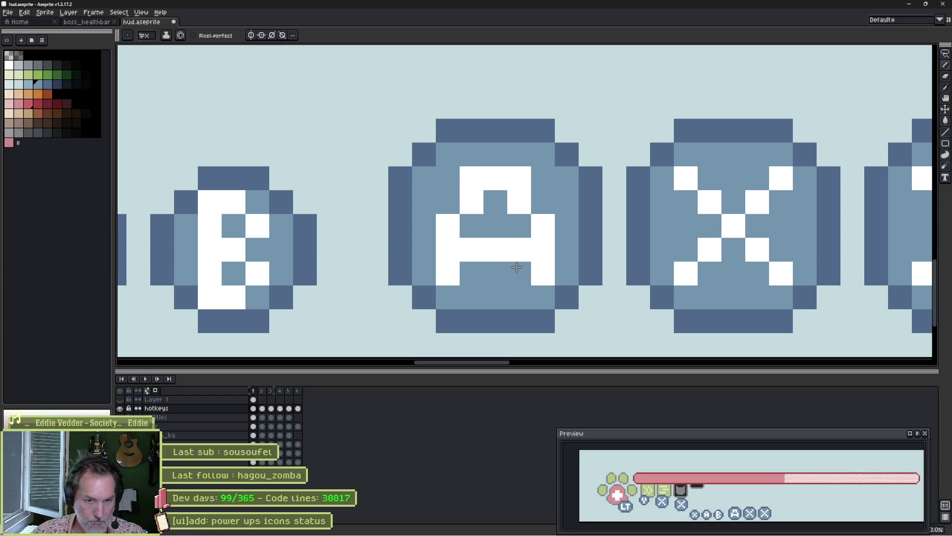
Turn the A's top corners and left middle pixel blue and add white middle-row pixels.
{"action": "left_click", "coordinate": [472, 203]}
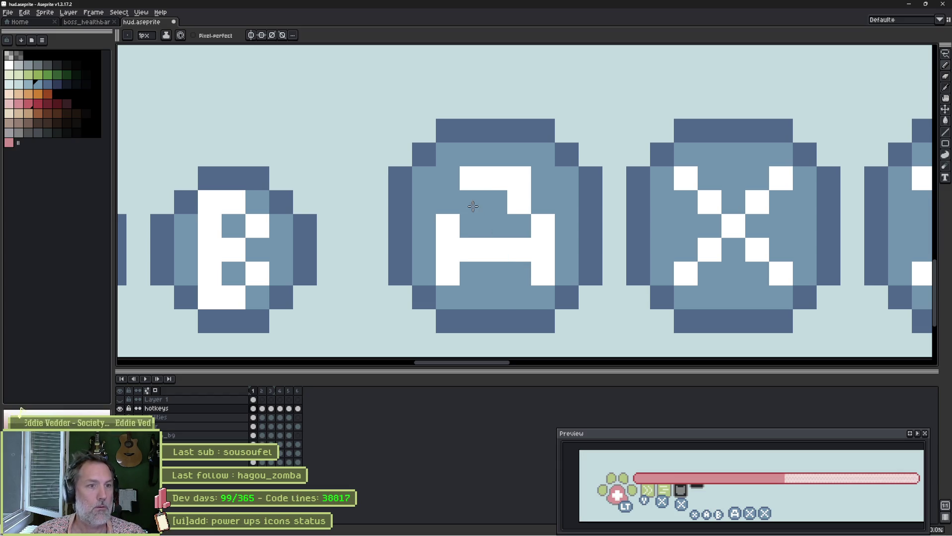
{"action": "left_click", "coordinate": [472, 178]}
{"action": "left_click", "coordinate": [520, 178]}
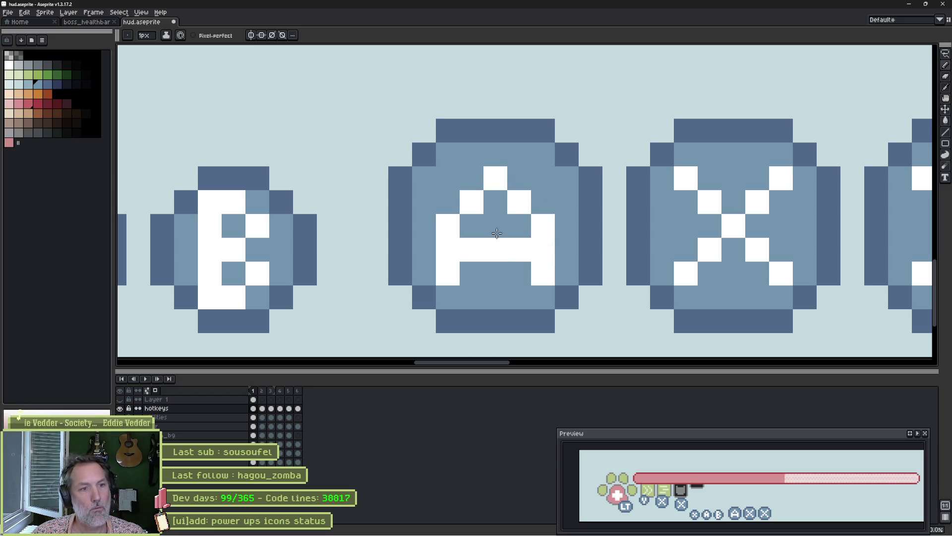
{"action": "left_click", "coordinate": [448, 226]}
{"action": "key", "text": "ctrl+z"}
{"action": "left_click", "coordinate": [448, 242]}
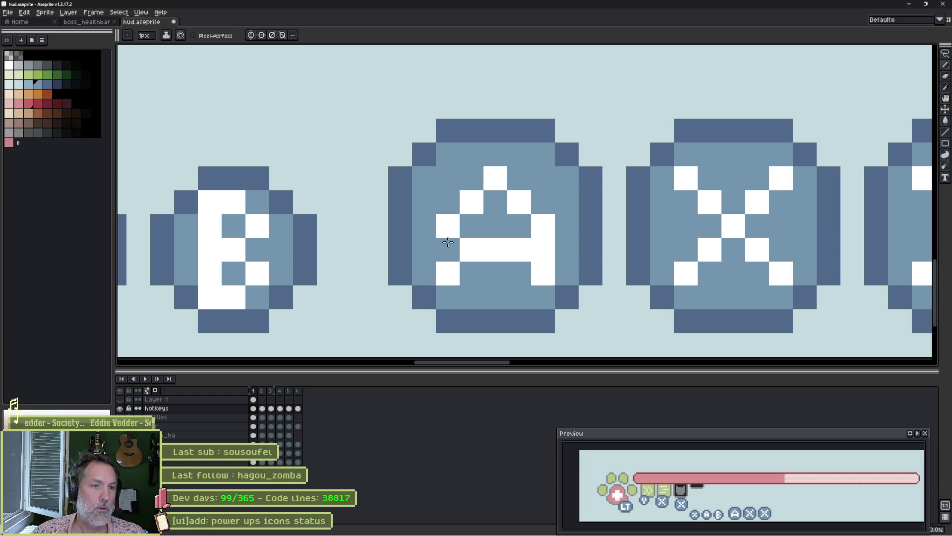
{"action": "key", "text": "ctrl+z"}
{"action": "left_click", "coordinate": [450, 228]}
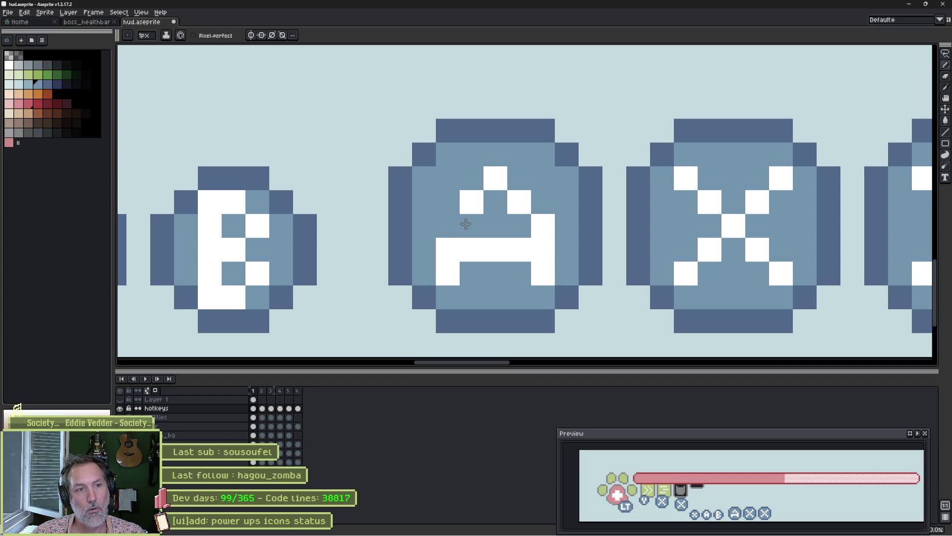
{"action": "left_click", "coordinate": [459, 227]}
{"action": "key", "text": "ctrl+z"}
{"action": "left_click", "coordinate": [466, 228]}
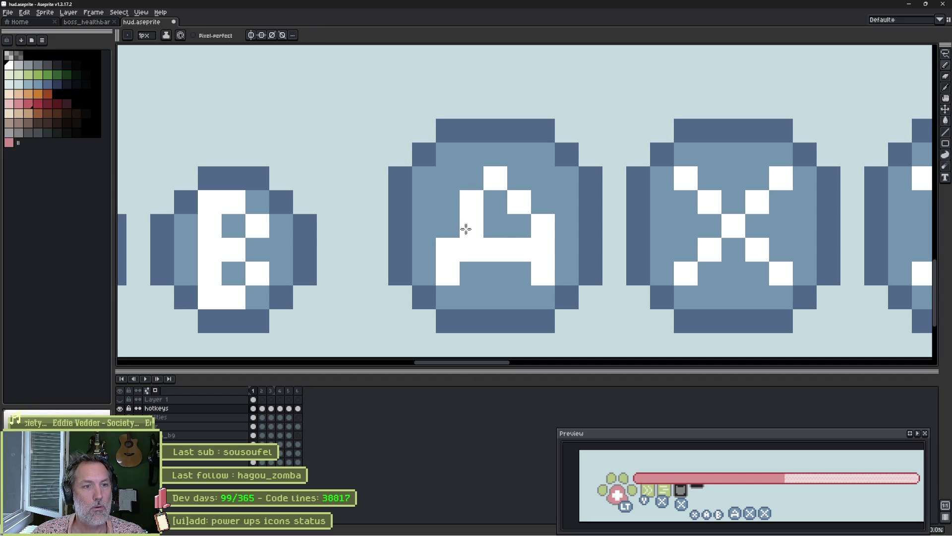
{"action": "left_click", "coordinate": [514, 228]}
Clear the A's lower pixels to blue, then repaint its legs and crossbar white.
{"action": "left_click", "coordinate": [551, 206], "text": "alt"}
{"action": "left_click", "coordinate": [550, 222]}
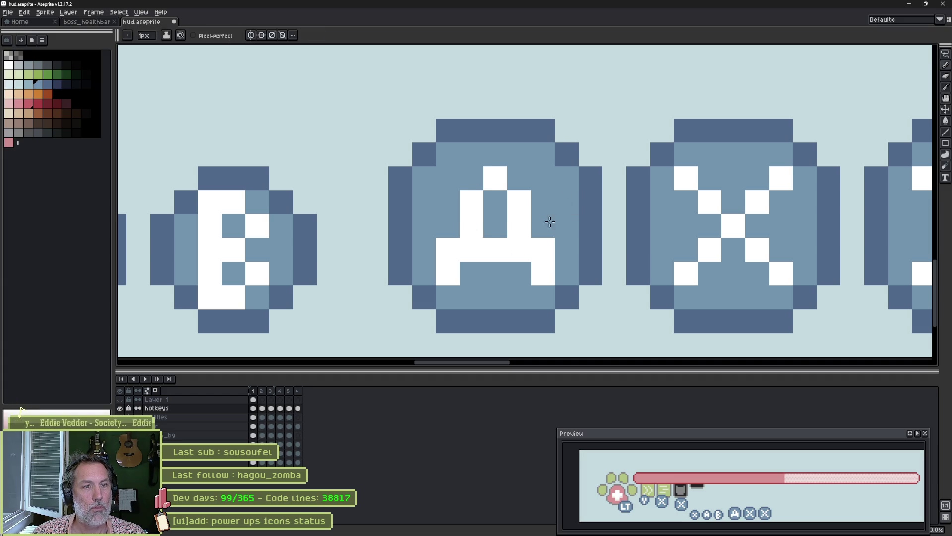
{"action": "left_click", "coordinate": [447, 244]}
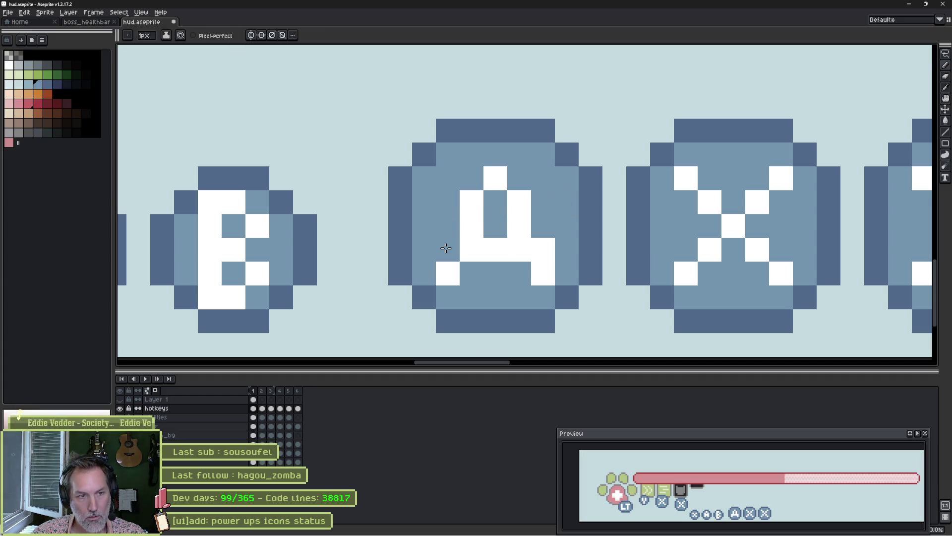
{"action": "left_click", "coordinate": [543, 249]}
{"action": "left_click", "coordinate": [543, 274]}
{"action": "left_click", "coordinate": [448, 273]}
{"action": "left_click", "coordinate": [496, 250]}
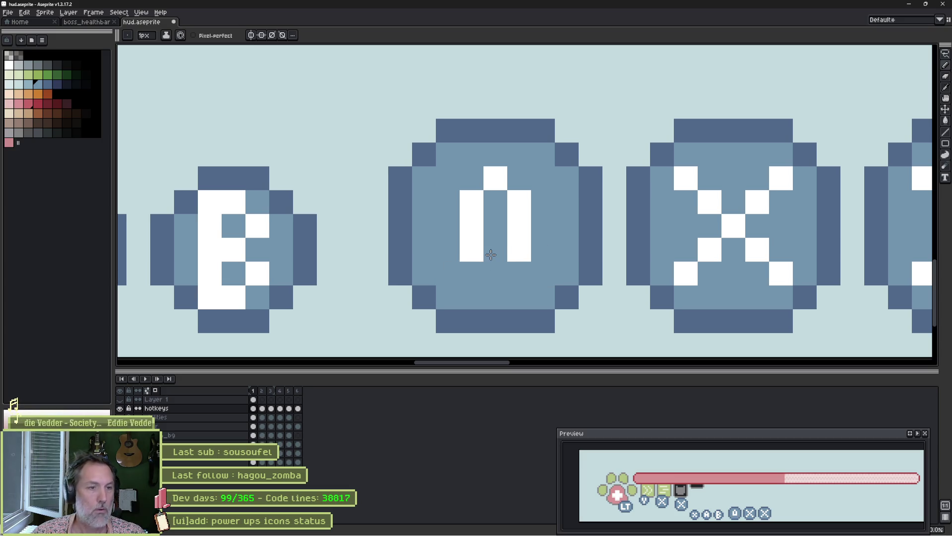
{"action": "left_click", "coordinate": [474, 255], "text": "alt"}
{"action": "left_click", "coordinate": [472, 274]}
{"action": "left_click", "coordinate": [520, 274]}
{"action": "left_click", "coordinate": [496, 250]}
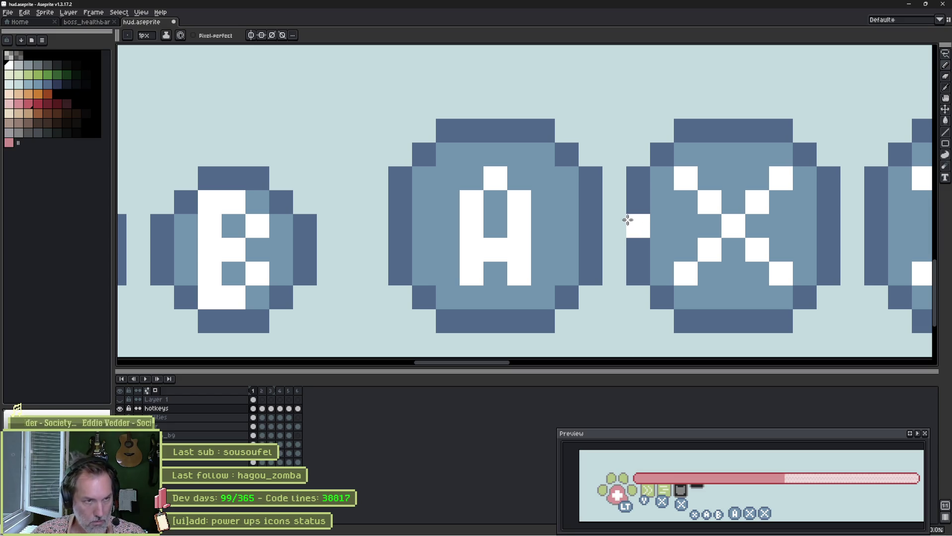
Thicken the A's right side, refine its inner pixels, and cover the X badge's stray white pixel.
{"action": "mouse_move", "coordinate": [625, 222]}
{"action": "left_mouse_down"}
{"action": "mouse_move", "coordinate": [606, 230]}
{"action": "mouse_move", "coordinate": [432, 218]}
{"action": "mouse_move", "coordinate": [549, 203]}
{"action": "left_mouse_up"}
{"action": "left_click_drag", "start_coordinate": [450, 176], "coordinate": [450, 244]}
{"action": "left_click", "coordinate": [419, 153]}
{"action": "left_click", "coordinate": [413, 177], "text": "alt"}
{"action": "left_click_drag", "start_coordinate": [425, 171], "coordinate": [425, 204]}
{"action": "left_click", "coordinate": [426, 236]}
{"action": "left_click", "coordinate": [615, 177]}
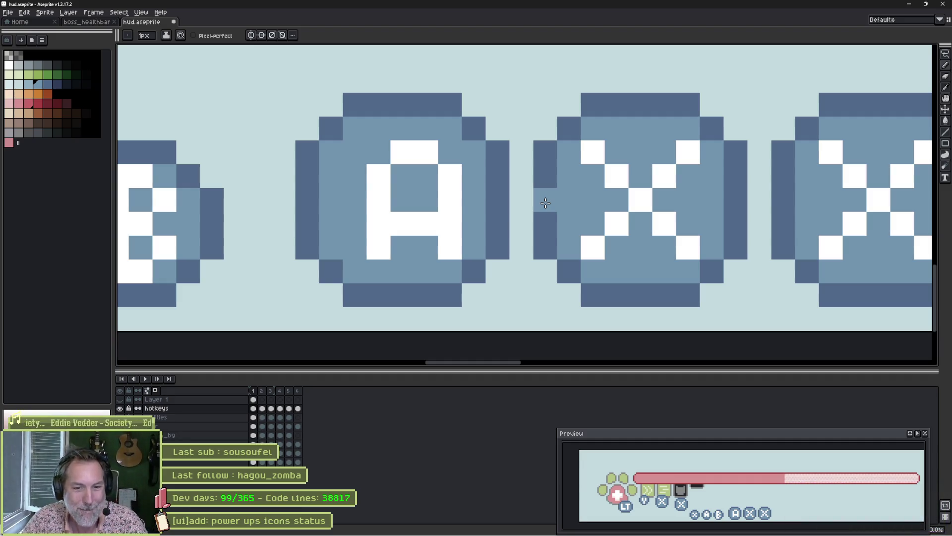
{"action": "scroll", "coordinate": [542, 170], "scroll_direction": "down", "scroll_amount": 3}
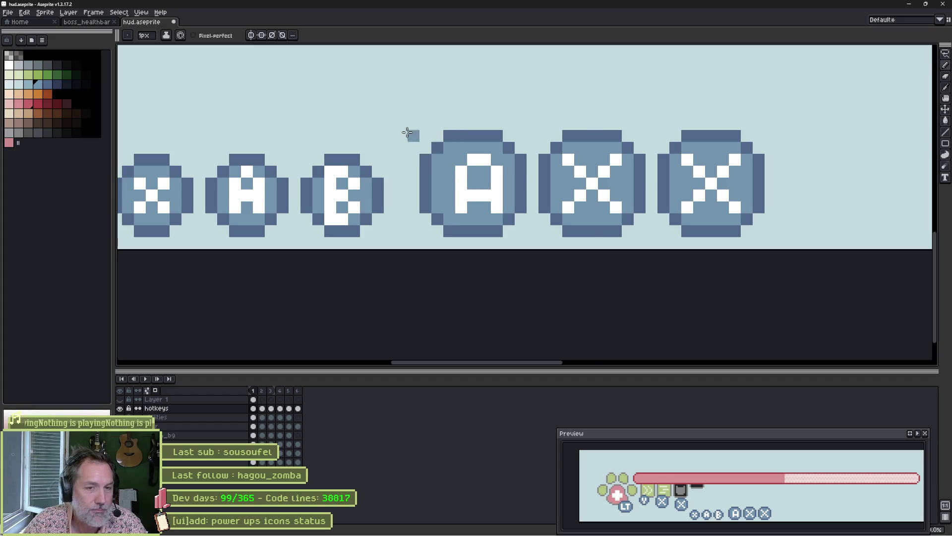
{"action": "scroll", "coordinate": [411, 132], "scroll_direction": "down", "scroll_amount": 2}
{"action": "left_click_drag", "start_coordinate": [359, 128], "coordinate": [504, 138]}
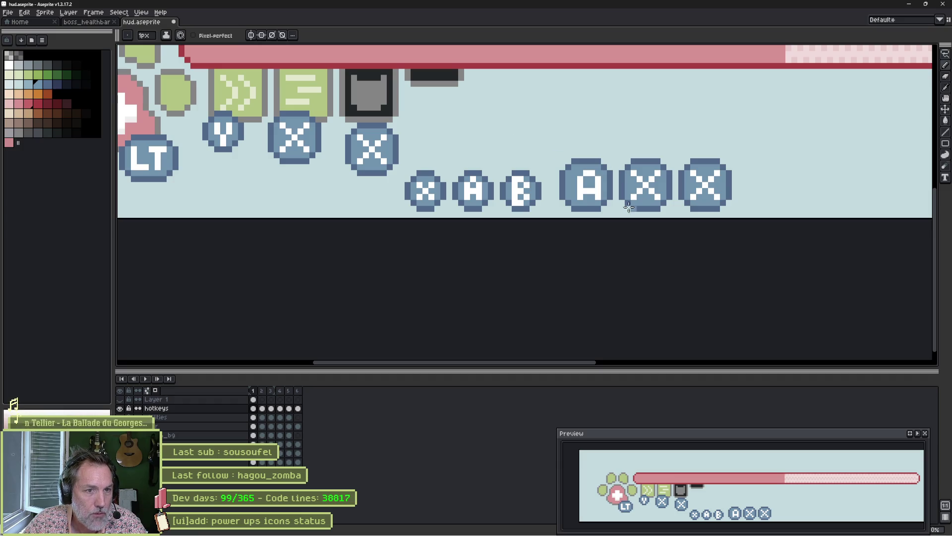
{"action": "scroll", "coordinate": [511, 163], "scroll_direction": "down", "scroll_amount": 1}
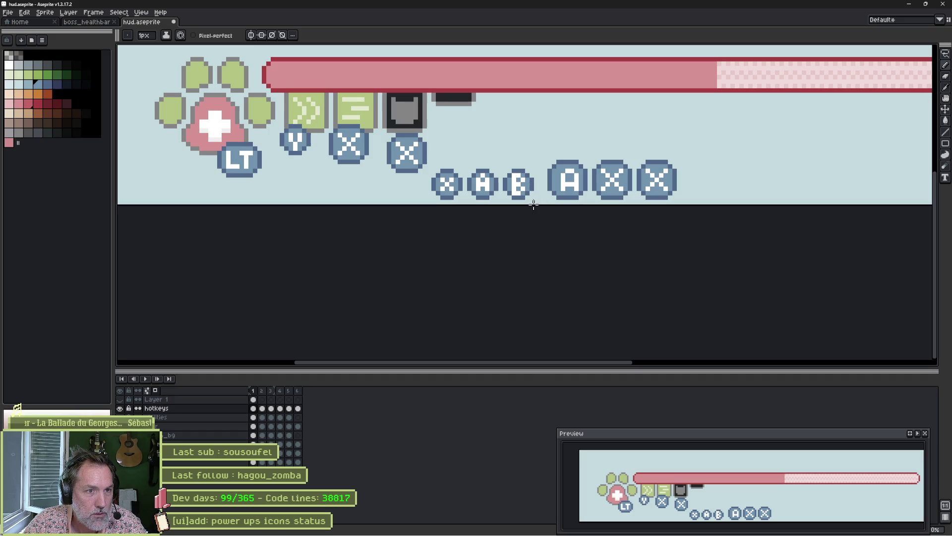
{"action": "scroll", "coordinate": [490, 204], "scroll_direction": "up", "scroll_amount": 4}
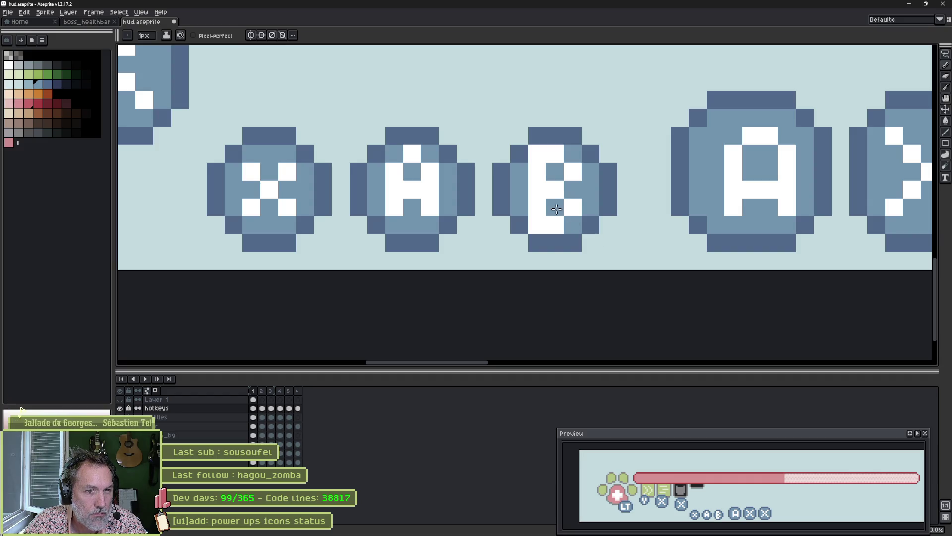
Repaint the small B's bottom row in mid blue, then pick white from the letter.
{"action": "key", "text": "i"}
{"action": "left_click", "coordinate": [529, 203]}
{"action": "key", "text": "b"}
{"action": "left_click_drag", "start_coordinate": [530, 224], "coordinate": [563, 224]}
{"action": "key", "text": "i"}
{"action": "left_click", "coordinate": [570, 202]}
{"action": "key", "text": "b"}
{"action": "key", "text": "i"}
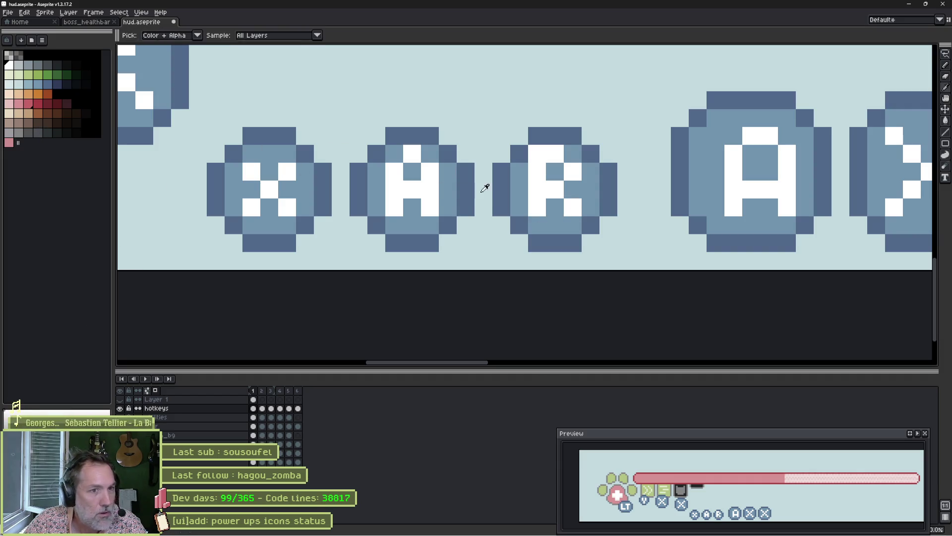
{"action": "key", "text": "b"}
Experiment with pale and blue pixels on the letter, then undo those edits.
{"action": "left_click", "coordinate": [19, 85]}
{"action": "left_click", "coordinate": [555, 236]}
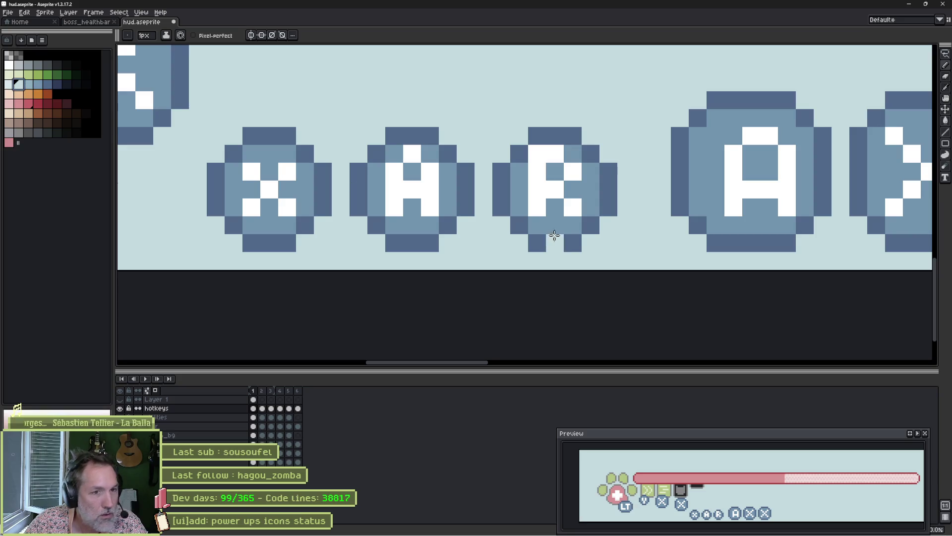
{"action": "key", "text": "ctrl+z"}
{"action": "left_click", "coordinate": [550, 214]}
{"action": "left_click", "coordinate": [548, 169]}
{"action": "right_click", "coordinate": [560, 154]}
{"action": "right_click", "coordinate": [539, 154]}
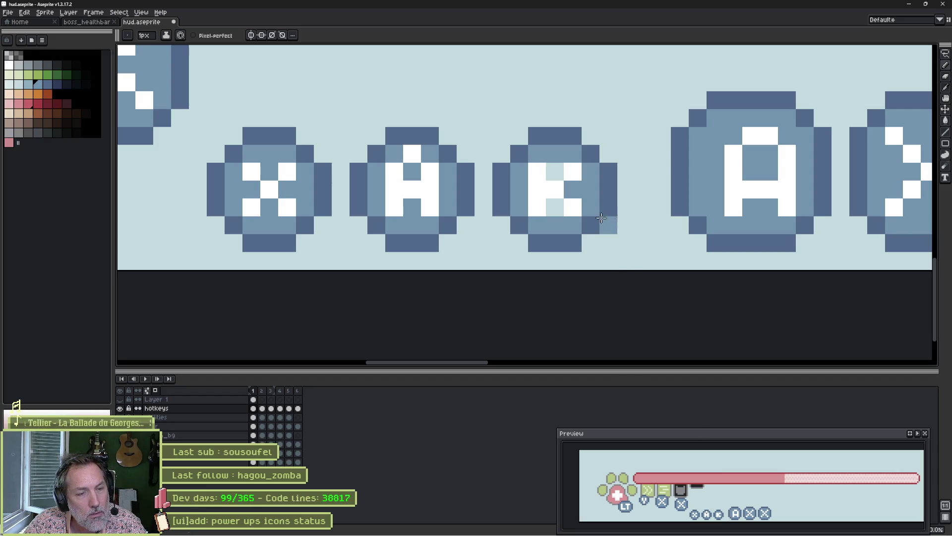
{"action": "key", "text": "v"}
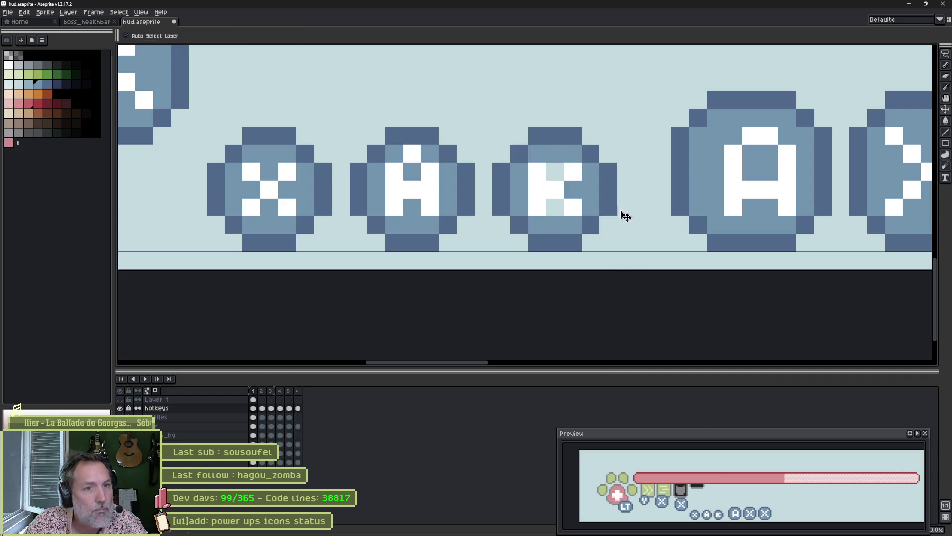
{"action": "key", "text": "ctrl+z"}
{"action": "key", "text": "ctrl+z"}
{"action": "key", "text": "ctrl+z"}
{"action": "key", "text": "b"}
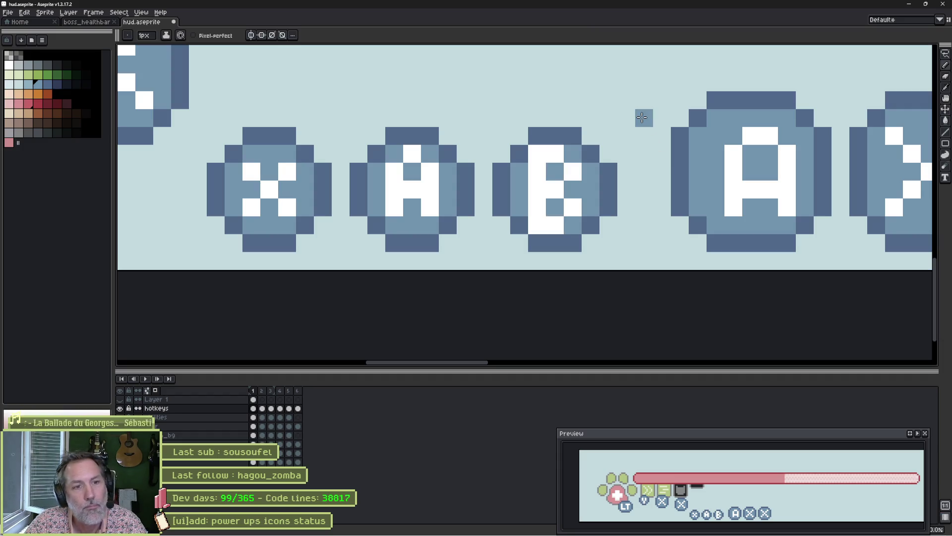
Fill the small B's upper loop with white, discarding stray extra white pixels.
{"action": "left_click", "coordinate": [570, 204], "text": "alt"}
{"action": "left_click", "coordinate": [571, 221]}
{"action": "left_click", "coordinate": [564, 148]}
{"action": "left_click", "coordinate": [714, 133]}
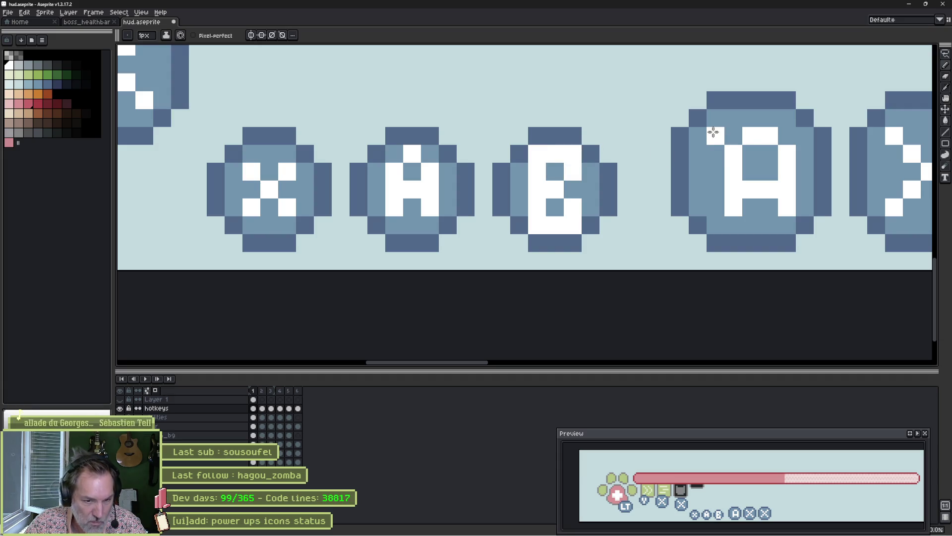
{"action": "key", "text": "ctrl+z"}
{"action": "key", "text": "ctrl+z"}
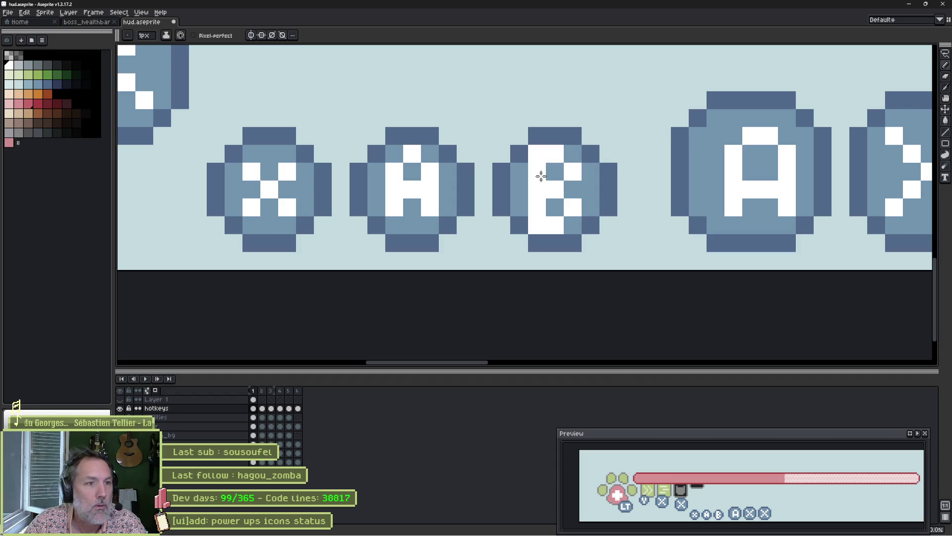
{"action": "left_click", "coordinate": [555, 178]}
Try extending the small A's legs down one pixel, then undo it.
{"action": "left_click", "coordinate": [394, 224]}
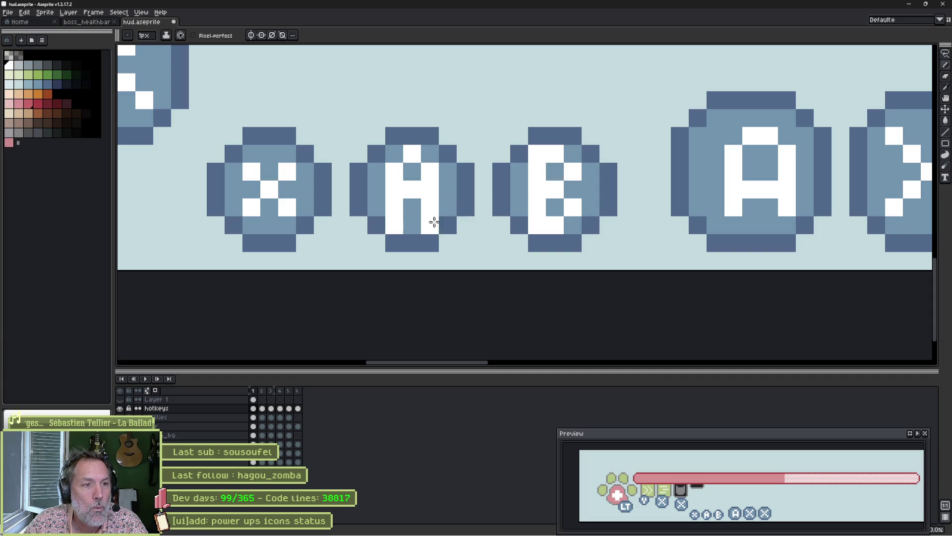
{"action": "left_click", "coordinate": [434, 226]}
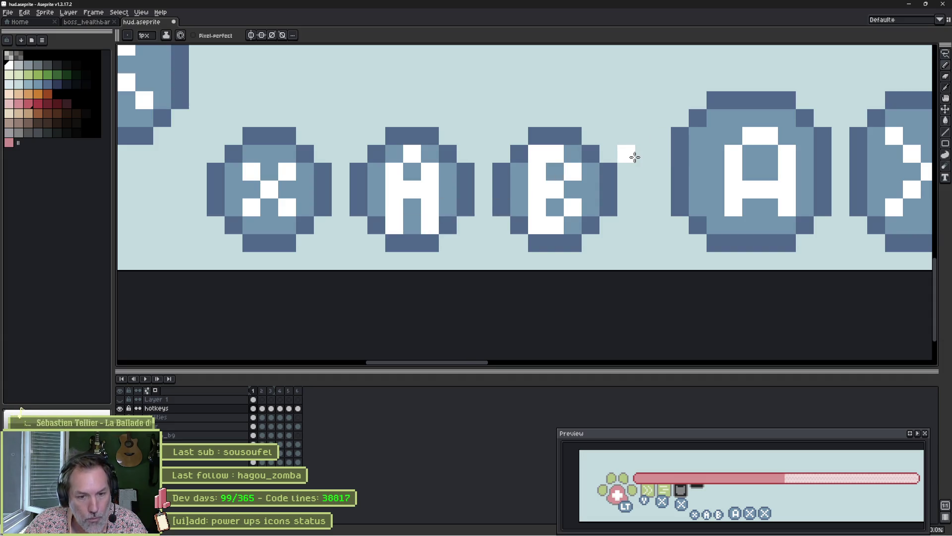
{"action": "key", "text": "ctrl+z"}
{"action": "key", "text": "ctrl+z"}
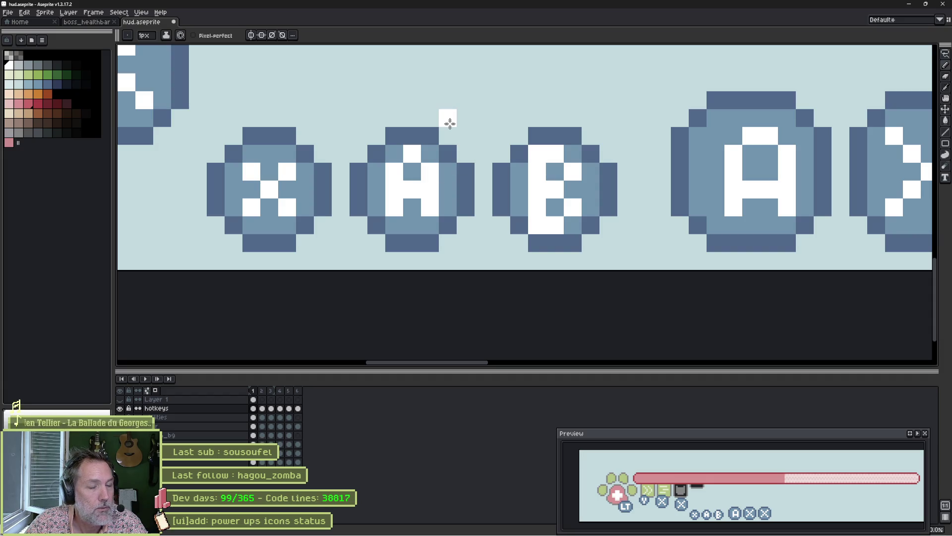
{"action": "scroll", "coordinate": [451, 133], "scroll_direction": "down", "scroll_amount": 1}
Start relettering the middle large X with a white vertical stroke and blue arm pixels.
{"action": "scroll", "coordinate": [450, 133], "scroll_direction": "down", "scroll_amount": 1}
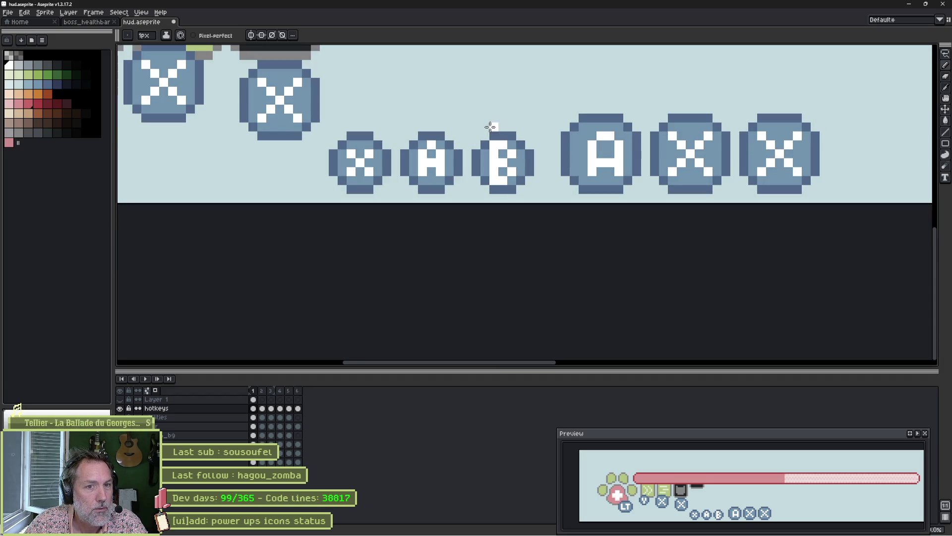
{"action": "left_click_drag", "start_coordinate": [616, 138], "coordinate": [488, 179]}
{"action": "scroll", "coordinate": [532, 170], "scroll_direction": "up", "scroll_amount": 1}
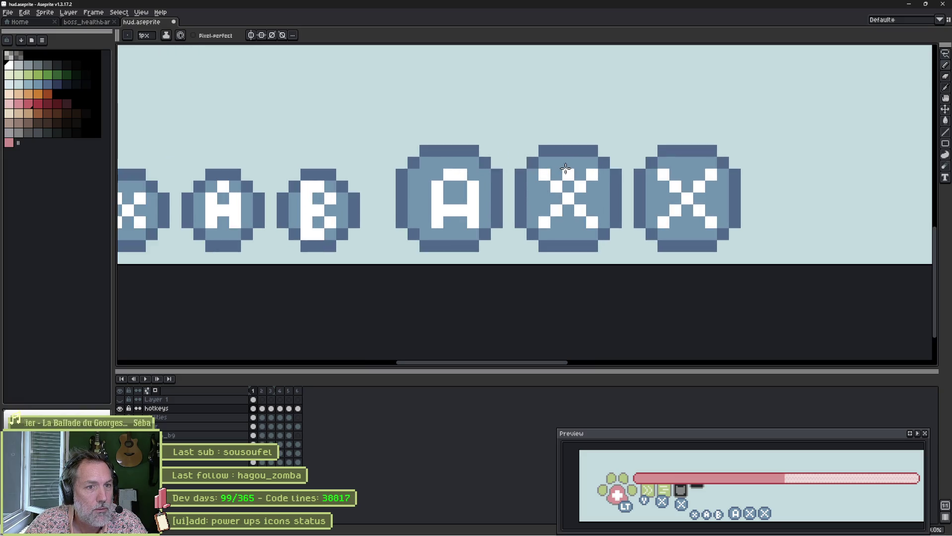
{"action": "right_click", "coordinate": [545, 175]}
{"action": "left_click_drag", "start_coordinate": [556, 176], "coordinate": [557, 224]}
{"action": "left_click", "coordinate": [544, 174], "text": "alt"}
{"action": "left_click", "coordinate": [545, 221]}
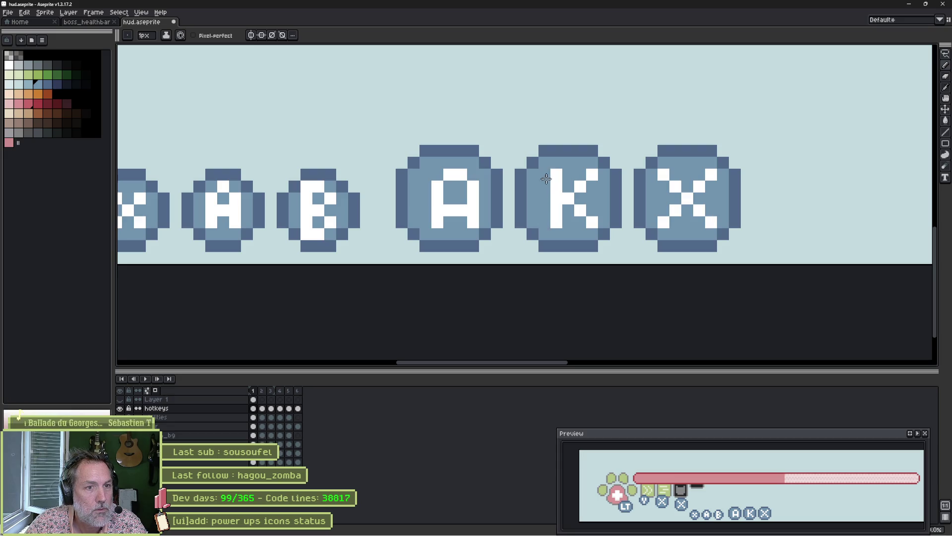
Shape the glyph's right side and lower bar into a white B.
{"action": "left_click", "coordinate": [568, 174], "text": "alt"}
{"action": "left_click", "coordinate": [595, 189], "text": "alt"}
{"action": "left_click", "coordinate": [592, 223]}
{"action": "left_click", "coordinate": [581, 210], "text": "alt"}
{"action": "left_click", "coordinate": [569, 222]}
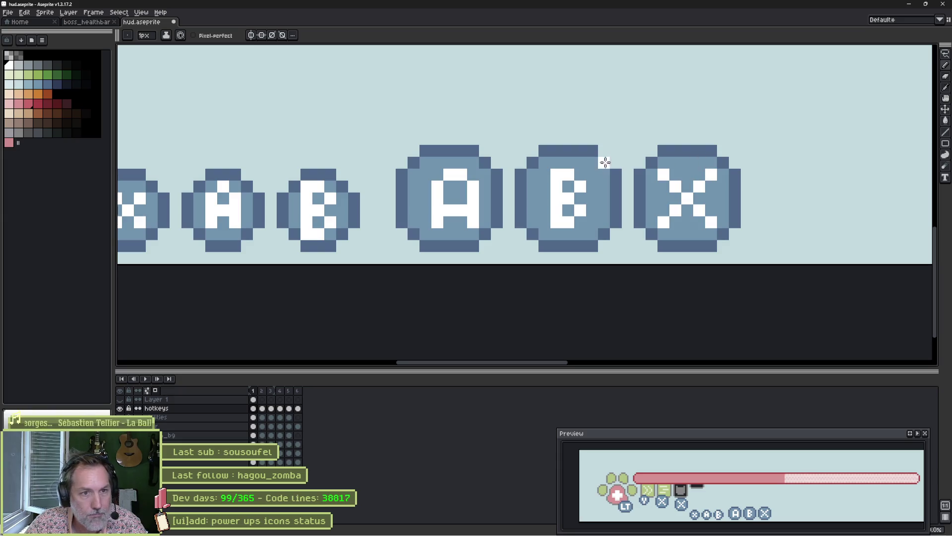
{"action": "mouse_move", "coordinate": [593, 199]}
{"action": "left_mouse_down"}
{"action": "mouse_move", "coordinate": [593, 210]}
{"action": "mouse_move", "coordinate": [573, 191]}
{"action": "mouse_move", "coordinate": [578, 211]}
{"action": "left_mouse_up"}
{"action": "left_click", "coordinate": [570, 209], "text": "alt"}
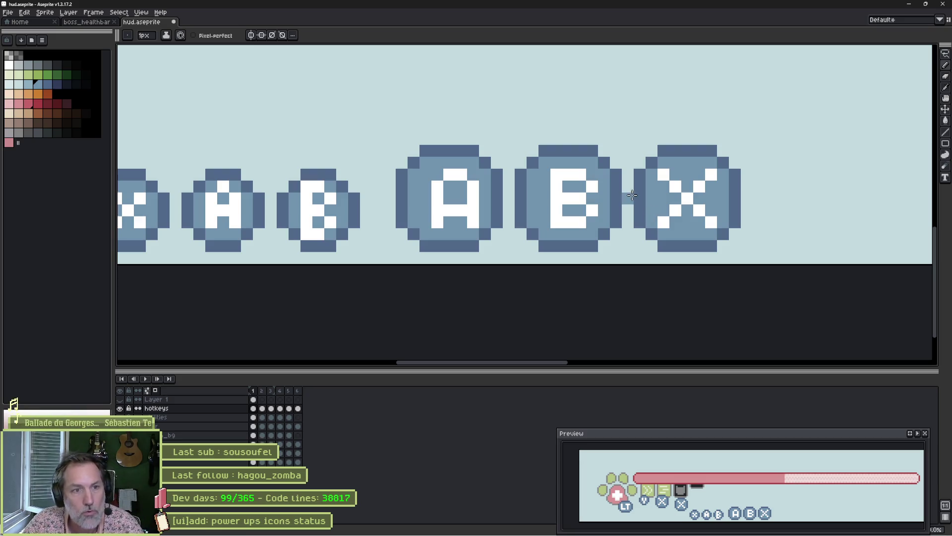
Duplicate the large X badge and place the copy just to its right.
{"action": "scroll", "coordinate": [610, 199], "scroll_direction": "down", "scroll_amount": 2}
{"action": "left_click_drag", "start_coordinate": [510, 191], "coordinate": [589, 259]}
{"action": "scroll", "coordinate": [749, 229], "scroll_direction": "up", "scroll_amount": 1}
{"action": "mouse_move", "coordinate": [749, 229]}
{"action": "left_mouse_down"}
{"action": "mouse_move", "coordinate": [688, 230]}
{"action": "mouse_move", "coordinate": [532, 202]}
{"action": "left_mouse_up"}
{"action": "mouse_move", "coordinate": [518, 204]}
{"action": "left_mouse_down"}
{"action": "mouse_move", "coordinate": [519, 304]}
{"action": "mouse_move", "coordinate": [458, 248]}
{"action": "mouse_move", "coordinate": [496, 201]}
{"action": "left_mouse_up"}
{"action": "left_click_drag", "start_coordinate": [533, 281], "coordinate": [623, 277]}
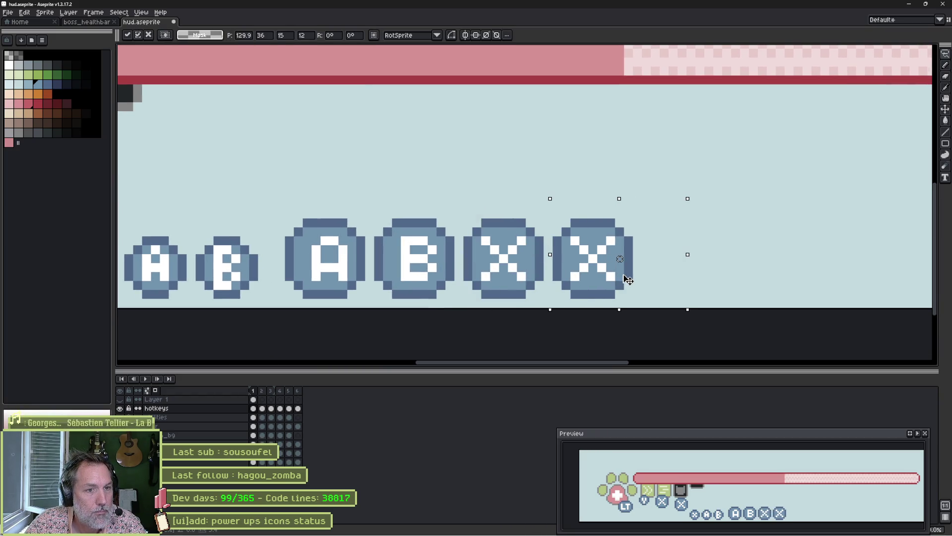
{"action": "left_click", "coordinate": [659, 213]}
Erase the copied X's centre, lower-right and top arm pixels to start a Y.
{"action": "scroll", "coordinate": [589, 250], "scroll_direction": "up", "scroll_amount": 2}
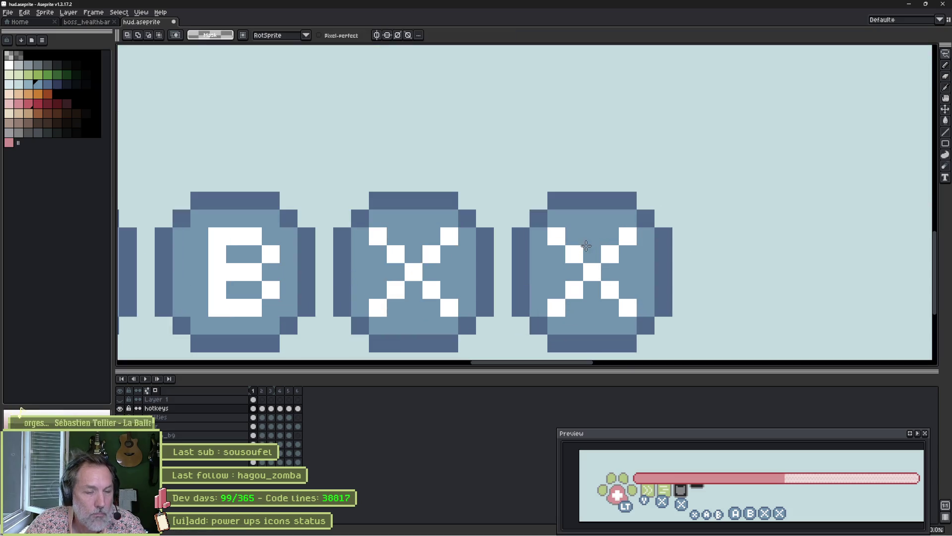
{"action": "key", "text": "e"}
{"action": "left_click", "coordinate": [595, 272]}
{"action": "mouse_move", "coordinate": [596, 272]}
{"action": "left_mouse_down"}
{"action": "mouse_move", "coordinate": [587, 301]}
{"action": "mouse_move", "coordinate": [616, 292]}
{"action": "left_mouse_up"}
{"action": "key", "text": "e"}
{"action": "left_click", "coordinate": [627, 307]}
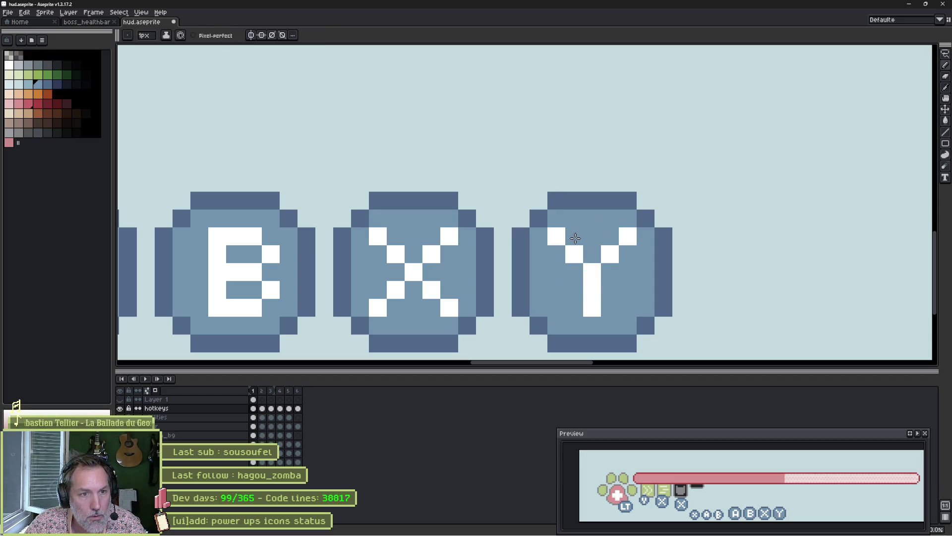
{"action": "left_click", "coordinate": [556, 236]}
{"action": "left_click", "coordinate": [627, 235]}
Add white pixels above the Y's left and right arms to finish the letter.
{"action": "key", "text": "i"}
{"action": "key", "text": "b"}
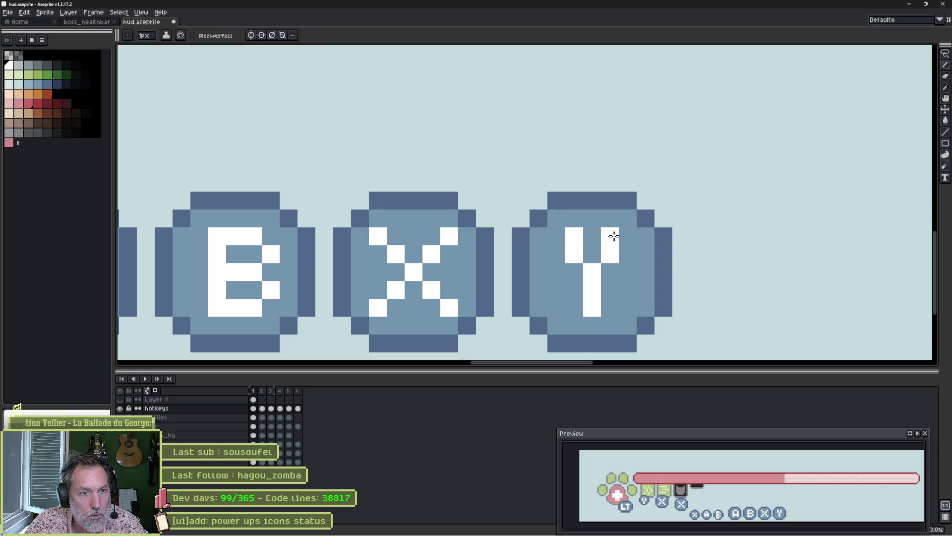
{"action": "left_click", "coordinate": [574, 236]}
{"action": "left_click", "coordinate": [610, 236]}
{"action": "scroll", "coordinate": [498, 272], "scroll_direction": "down", "scroll_amount": 3}
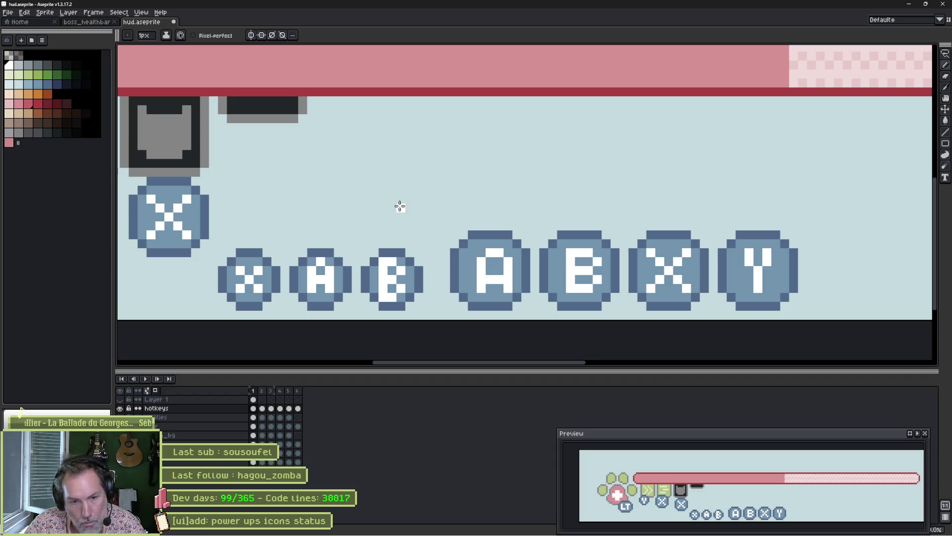
Delete the stray lower X badge with a rectangular selection.
{"action": "scroll", "coordinate": [407, 205], "scroll_direction": "down", "scroll_amount": 1}
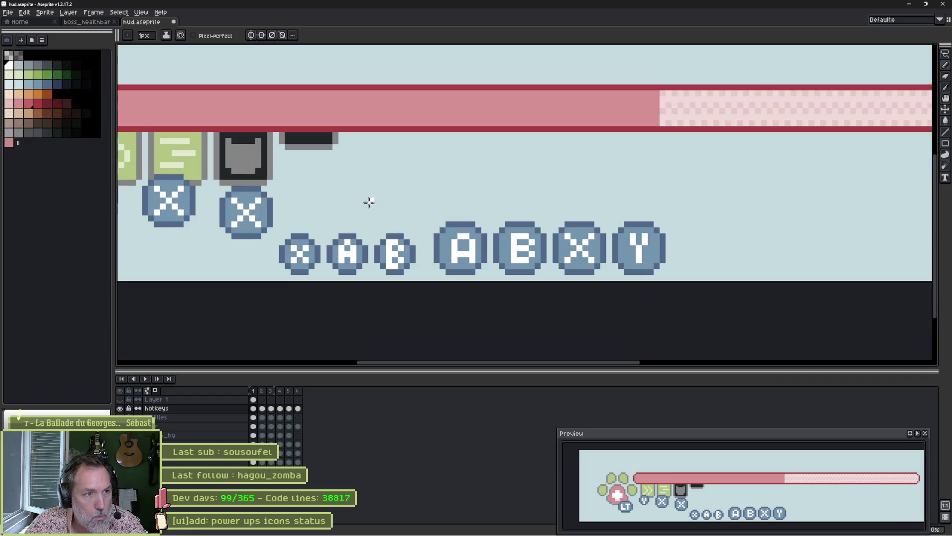
{"action": "left_click_drag", "start_coordinate": [368, 202], "coordinate": [579, 220]}
{"action": "key", "text": "ctrl+a"}
{"action": "key", "text": "ctrl+d"}
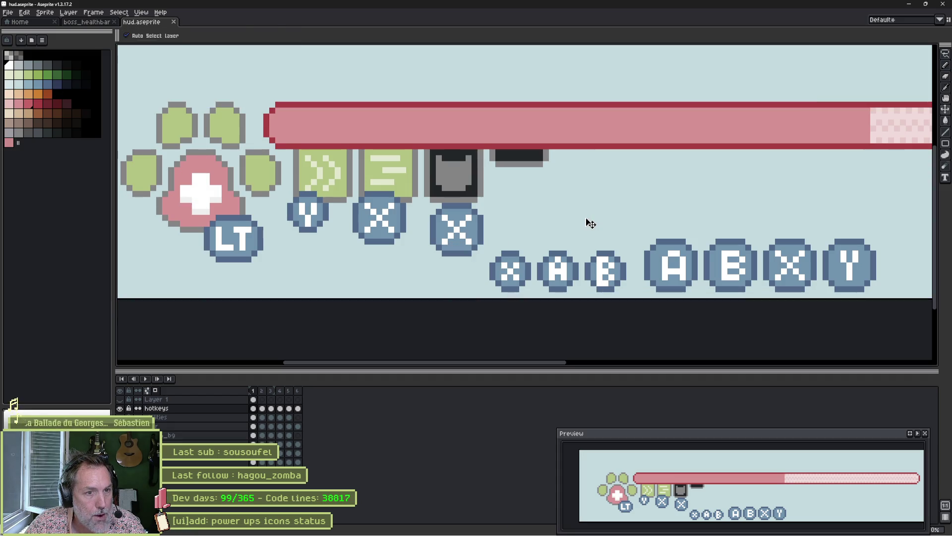
{"action": "key", "text": "m"}
{"action": "mouse_move", "coordinate": [496, 193]}
{"action": "left_mouse_down"}
{"action": "mouse_move", "coordinate": [453, 255]}
{"action": "mouse_move", "coordinate": [419, 267]}
{"action": "left_mouse_up"}
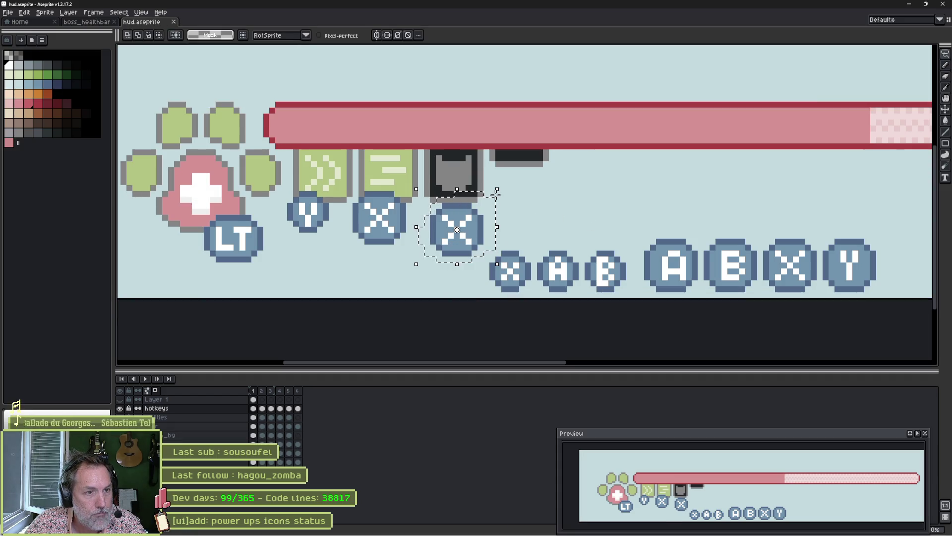
{"action": "key", "text": "Delete"}
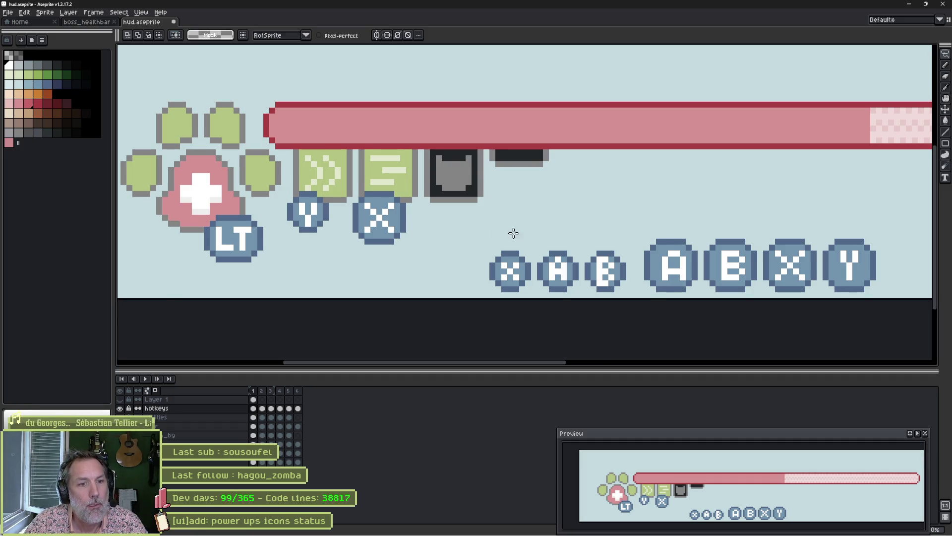
Shift the large A, B, X, Y badges further to the right.
{"action": "scroll", "coordinate": [511, 228], "scroll_direction": "down", "scroll_amount": 3}
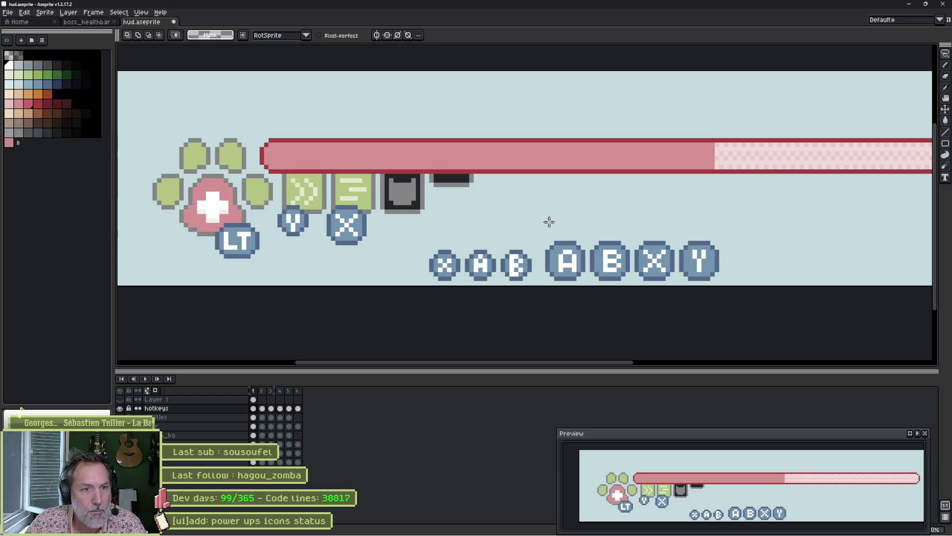
{"action": "key", "text": "m"}
{"action": "left_click_drag", "start_coordinate": [540, 226], "coordinate": [762, 287]}
{"action": "left_click_drag", "start_coordinate": [661, 276], "coordinate": [683, 275]}
{"action": "key", "text": "Return"}
Duplicate the small B badge and place the copy right after the original.
{"action": "scroll", "coordinate": [509, 261], "scroll_direction": "up", "scroll_amount": 2}
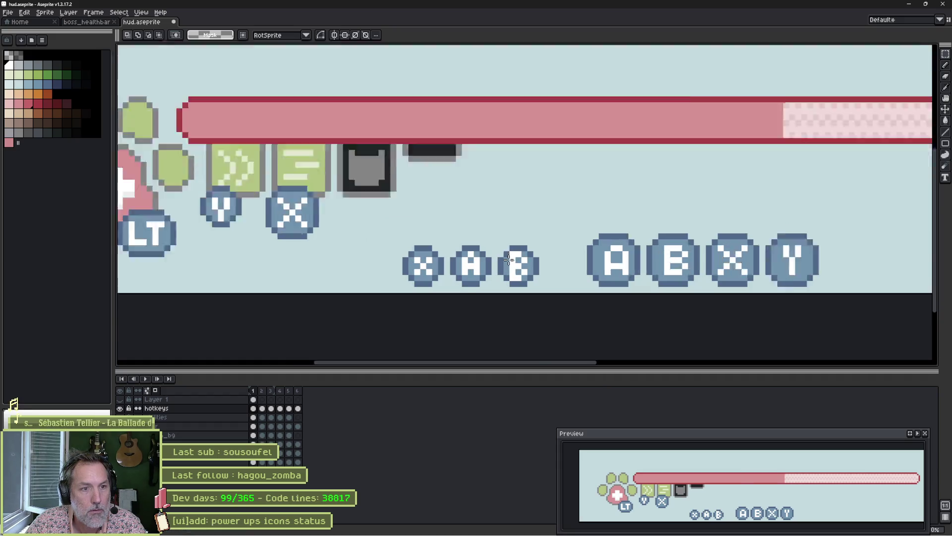
{"action": "mouse_move", "coordinate": [483, 217]}
{"action": "left_mouse_down"}
{"action": "mouse_move", "coordinate": [571, 315]}
{"action": "mouse_move", "coordinate": [599, 295]}
{"action": "mouse_move", "coordinate": [643, 301]}
{"action": "left_mouse_up"}
{"action": "key", "text": "Return"}
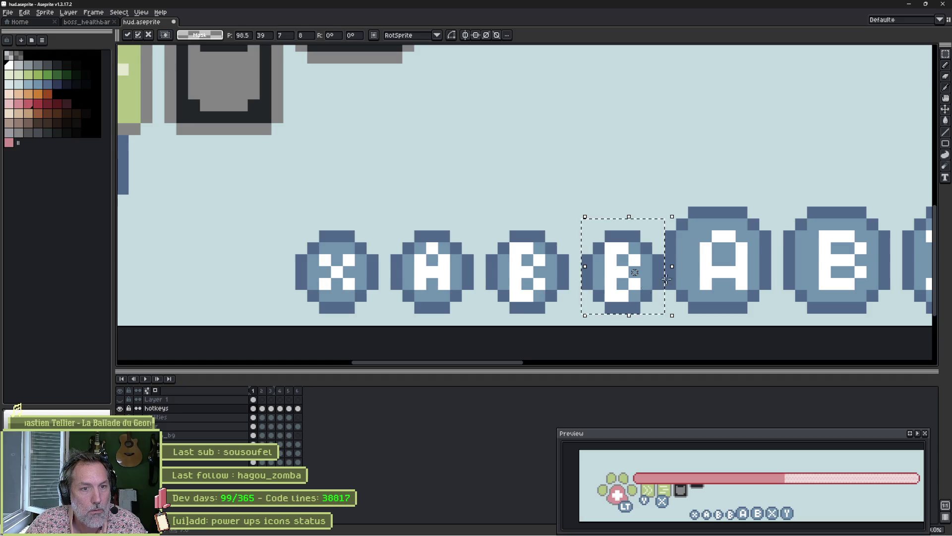
{"action": "scroll", "coordinate": [643, 301], "scroll_direction": "down", "scroll_amount": 1}
{"action": "scroll", "coordinate": [643, 248], "scroll_direction": "right", "scroll_amount": 2}
{"action": "mouse_move", "coordinate": [840, 172]}
{"action": "left_mouse_down"}
{"action": "mouse_move", "coordinate": [400, 297]}
{"action": "mouse_move", "coordinate": [446, 282]}
{"action": "left_mouse_up"}
{"action": "left_click", "coordinate": [399, 186]}
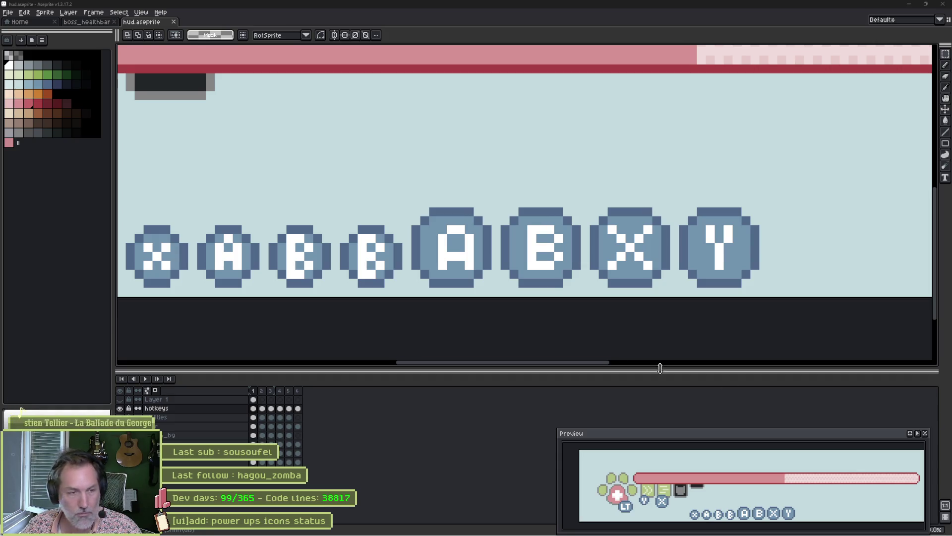
{"action": "scroll", "coordinate": [307, 256], "scroll_direction": "up", "scroll_amount": 1}
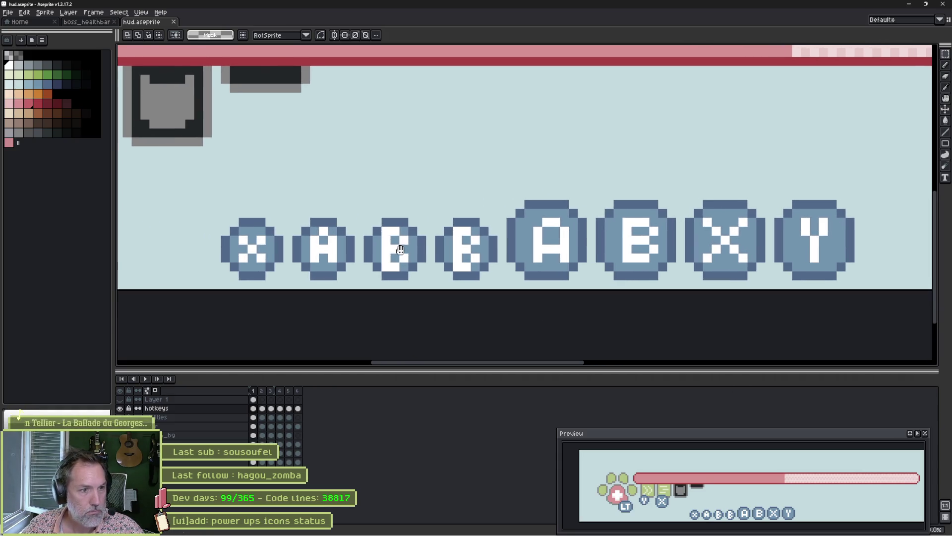
{"action": "scroll", "coordinate": [459, 244], "scroll_direction": "up", "scroll_amount": 1}
Repaint the copied small B as a white Y on badge blue, undoing a stray pixel on the big A.
{"action": "key", "text": "b"}
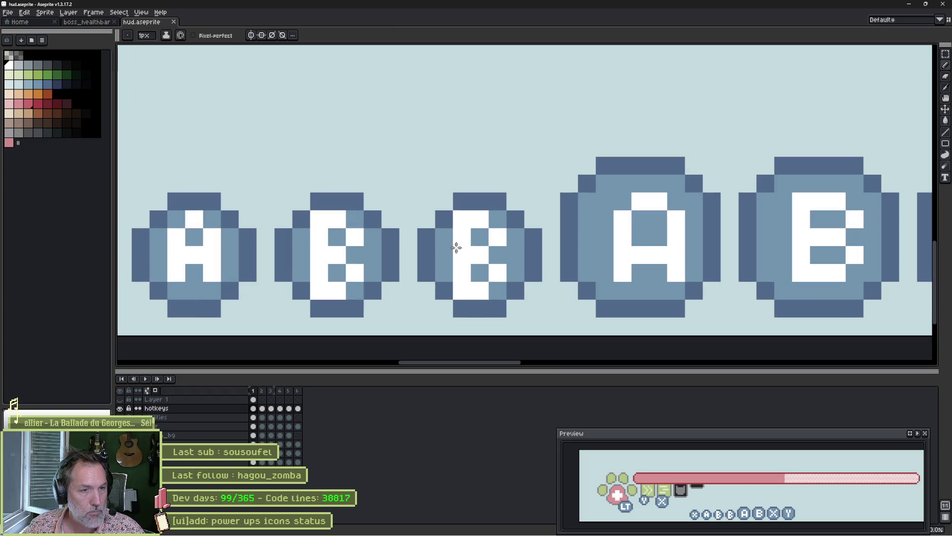
{"action": "key", "text": "i"}
{"action": "left_click", "coordinate": [483, 224]}
{"action": "key", "text": "b"}
{"action": "mouse_move", "coordinate": [483, 224]}
{"action": "left_mouse_down"}
{"action": "mouse_move", "coordinate": [462, 238]}
{"action": "mouse_move", "coordinate": [460, 287]}
{"action": "mouse_move", "coordinate": [496, 273]}
{"action": "left_mouse_up"}
{"action": "left_click", "coordinate": [484, 251], "text": "alt"}
{"action": "left_click", "coordinate": [480, 273]}
{"action": "left_click", "coordinate": [480, 287]}
{"action": "left_click", "coordinate": [585, 178]}
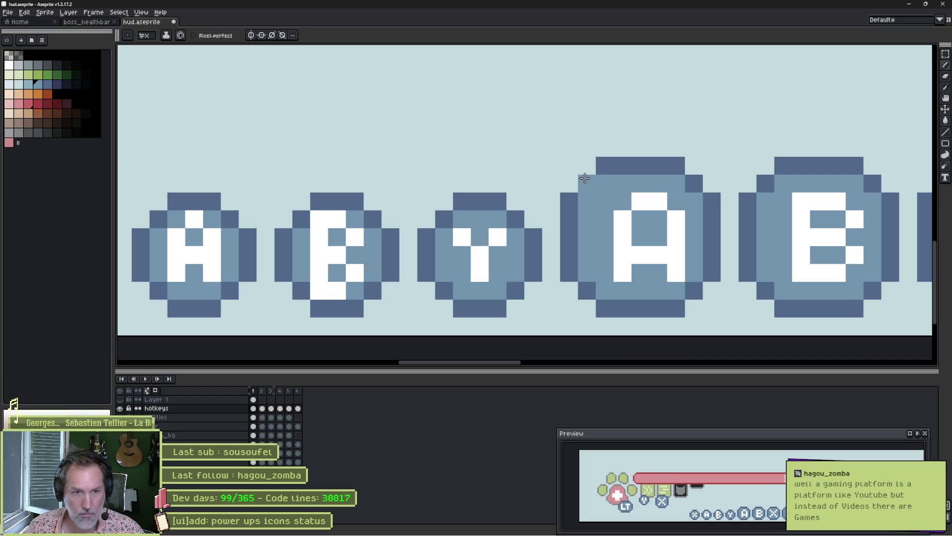
{"action": "key", "text": "ctrl+z"}
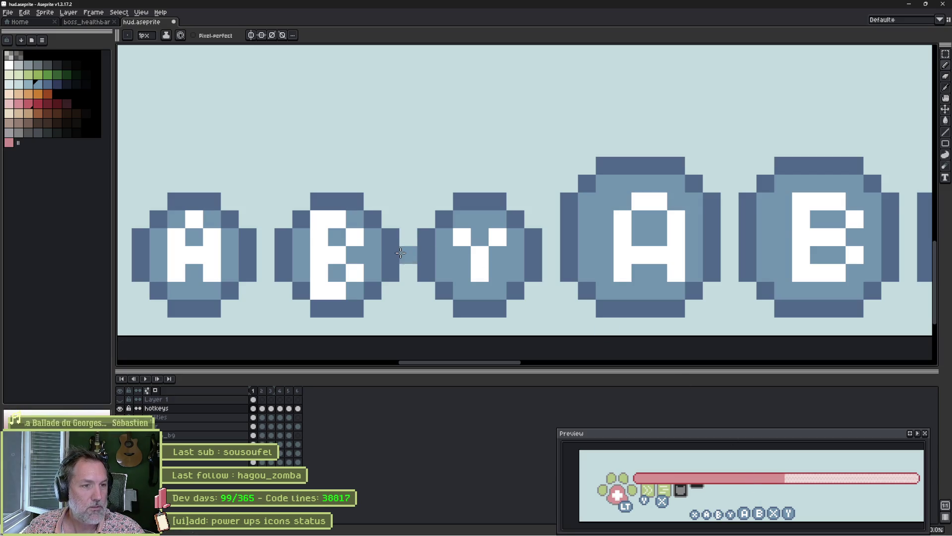
Save hud.aseprite with Ctrl+S.
{"action": "scroll", "coordinate": [401, 234], "scroll_direction": "down", "scroll_amount": 1}
{"action": "scroll", "coordinate": [401, 234], "scroll_direction": "down", "scroll_amount": 2}
{"action": "key", "text": "ctrl+s"}
Pan and zoom across the HUD to inspect the health bar, power-ups and badge rows.
{"action": "mouse_move", "coordinate": [297, 208]}
{"action": "left_mouse_down"}
{"action": "mouse_move", "coordinate": [404, 219]}
{"action": "mouse_move", "coordinate": [580, 206]}
{"action": "mouse_move", "coordinate": [540, 226]}
{"action": "left_mouse_up"}
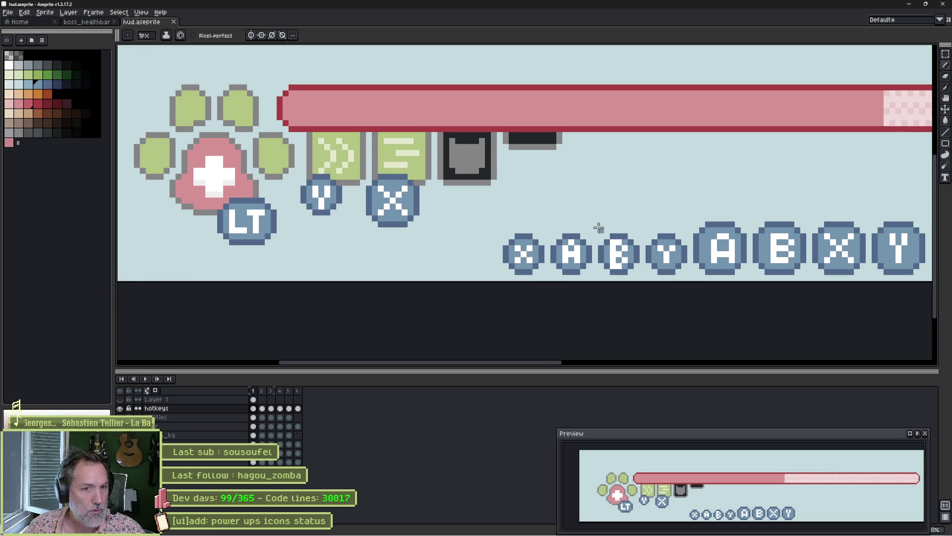
{"action": "left_click_drag", "start_coordinate": [717, 221], "coordinate": [495, 215]}
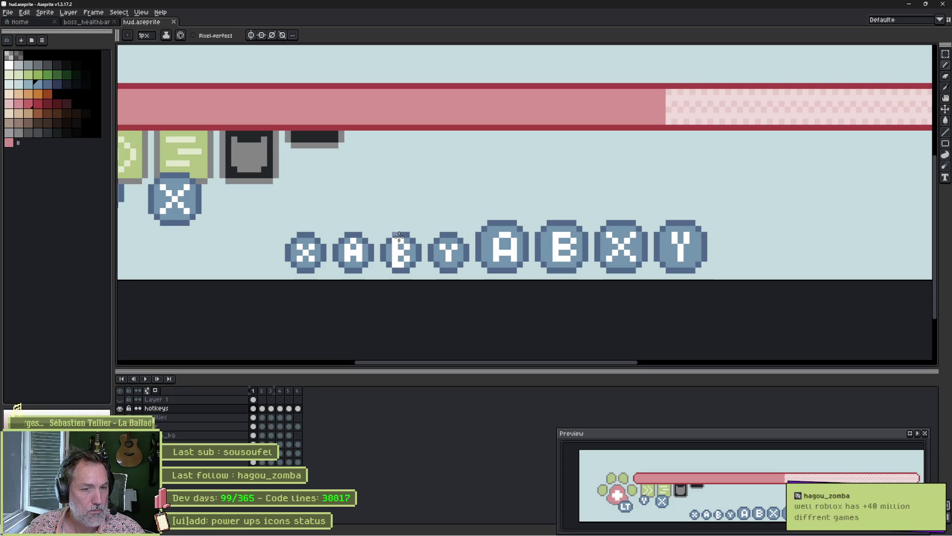
{"action": "mouse_move", "coordinate": [308, 211]}
{"action": "left_mouse_down"}
{"action": "mouse_move", "coordinate": [622, 236]}
{"action": "mouse_move", "coordinate": [579, 238]}
{"action": "left_mouse_up"}
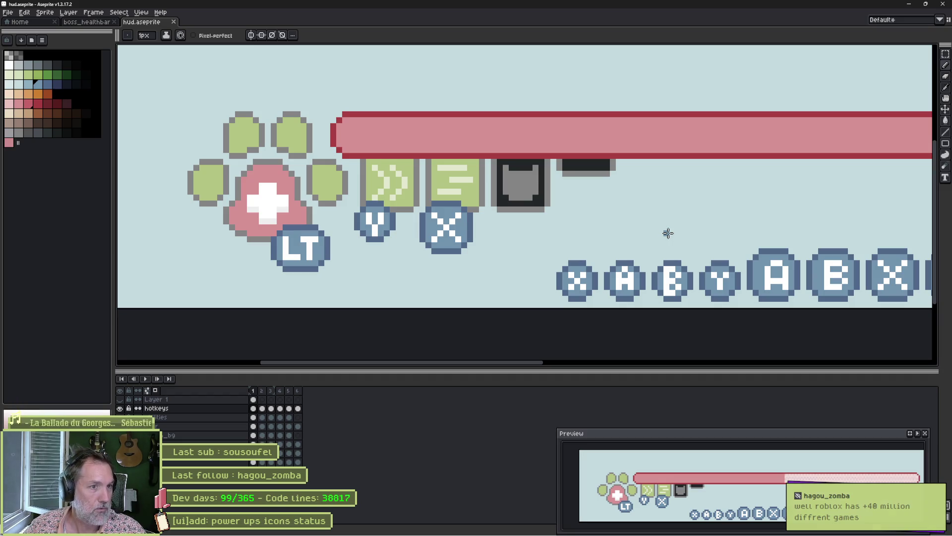
{"action": "scroll", "coordinate": [686, 215], "scroll_direction": "down", "scroll_amount": 1}
{"action": "scroll", "coordinate": [588, 200], "scroll_direction": "up", "scroll_amount": 3}
{"action": "left_click_drag", "start_coordinate": [548, 196], "coordinate": [589, 239]}
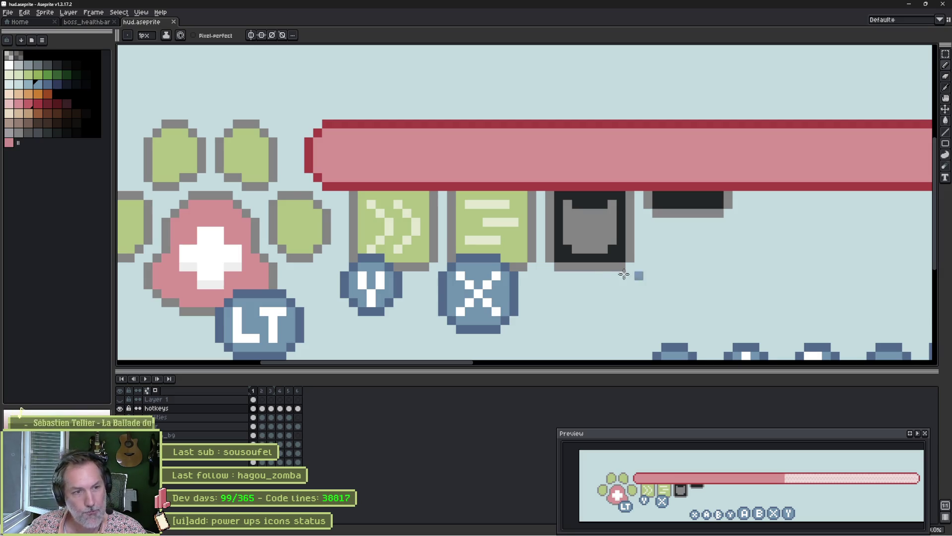
{"action": "scroll", "coordinate": [623, 270], "scroll_direction": "down", "scroll_amount": 2}
{"action": "scroll", "coordinate": [602, 260], "scroll_direction": "right", "scroll_amount": 2}
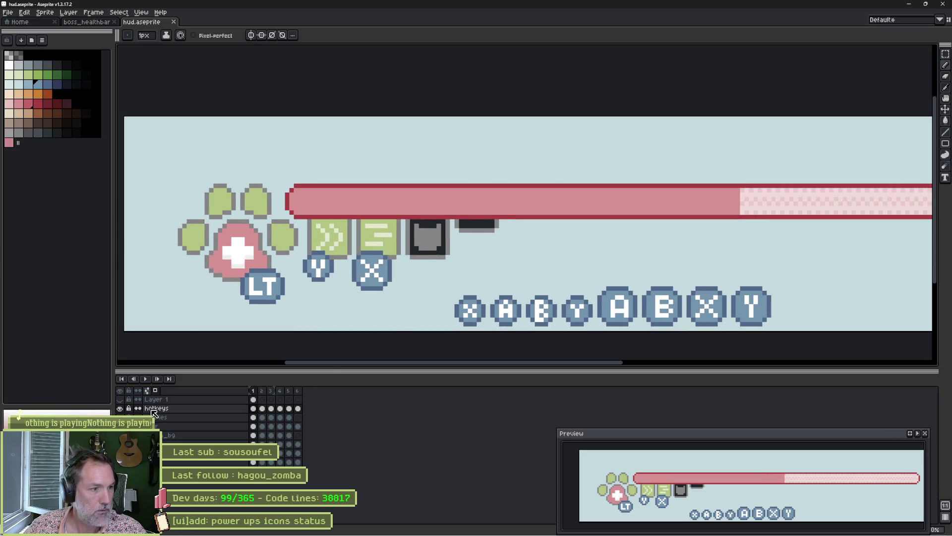
{"action": "left_click", "coordinate": [120, 409]}
{"action": "left_click", "coordinate": [122, 408]}
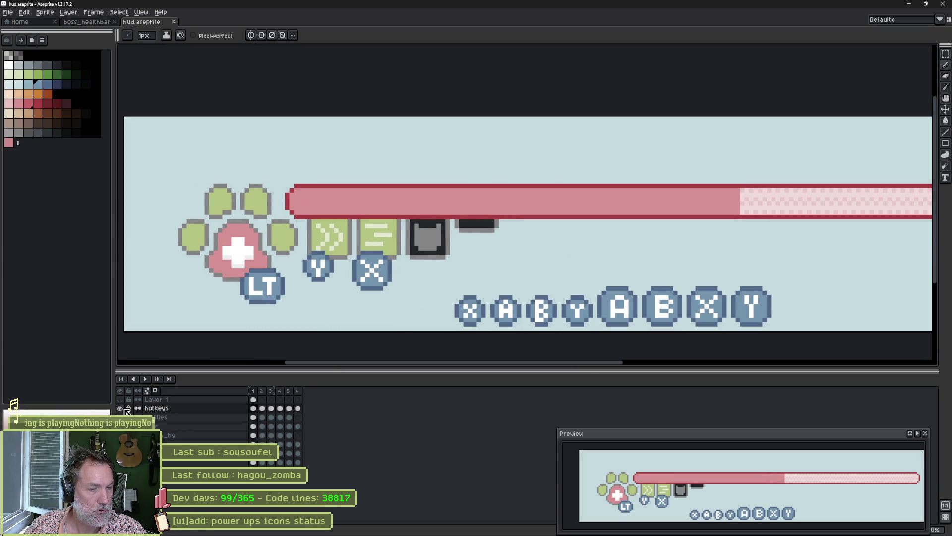
{"action": "left_click", "coordinate": [120, 408]}
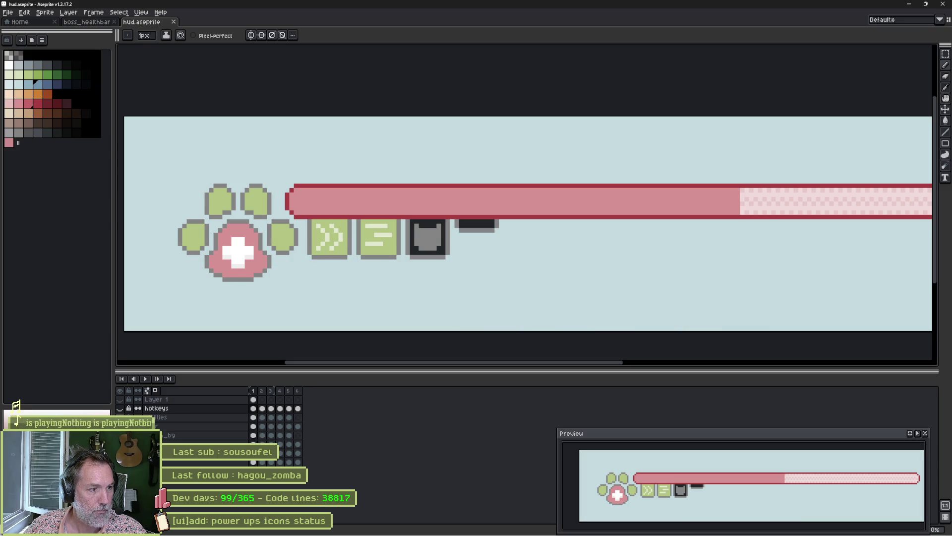
{"action": "left_click", "coordinate": [121, 408]}
{"action": "left_click", "coordinate": [123, 400]}
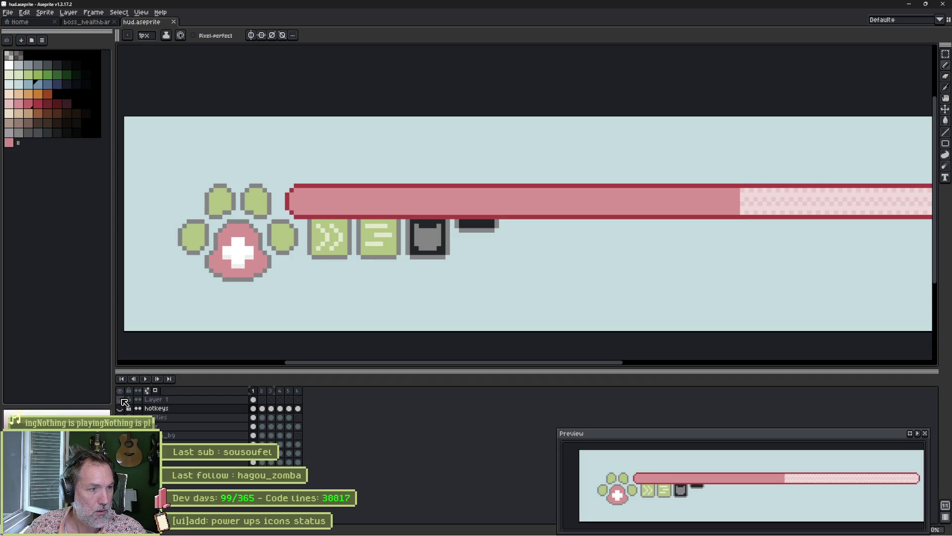
{"action": "left_click", "coordinate": [122, 408]}
{"action": "left_click", "coordinate": [122, 399]}
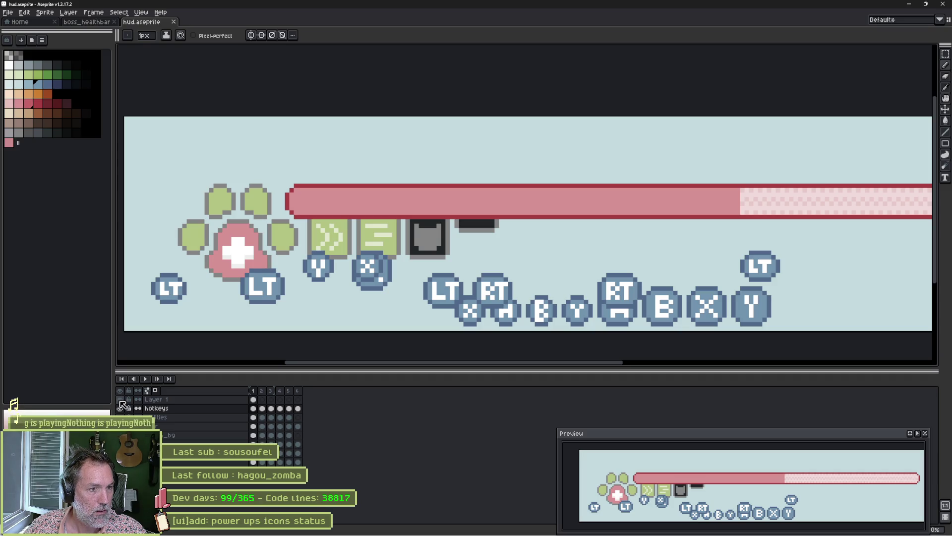
{"action": "left_click", "coordinate": [123, 399]}
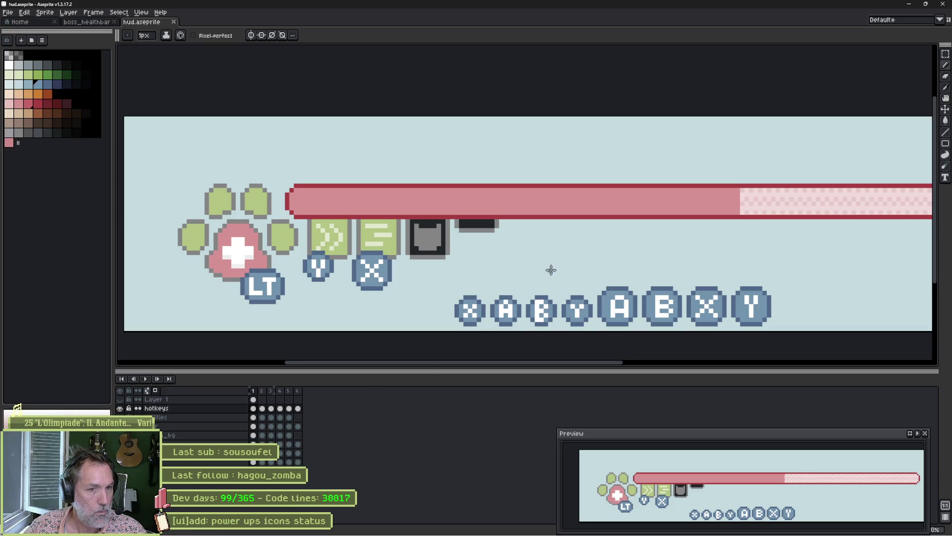
{"action": "key", "text": "m"}
{"action": "left_click_drag", "start_coordinate": [455, 278], "coordinate": [776, 333]}
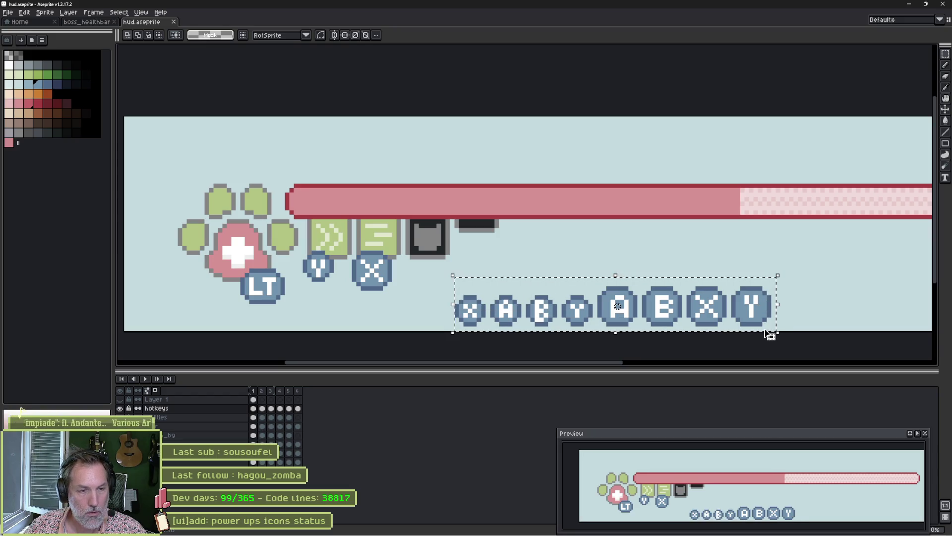
Cut the X A B Y badge rows from hotkeys and paste them onto visible Layer 1, right of LT.
{"action": "key", "text": "Delete"}
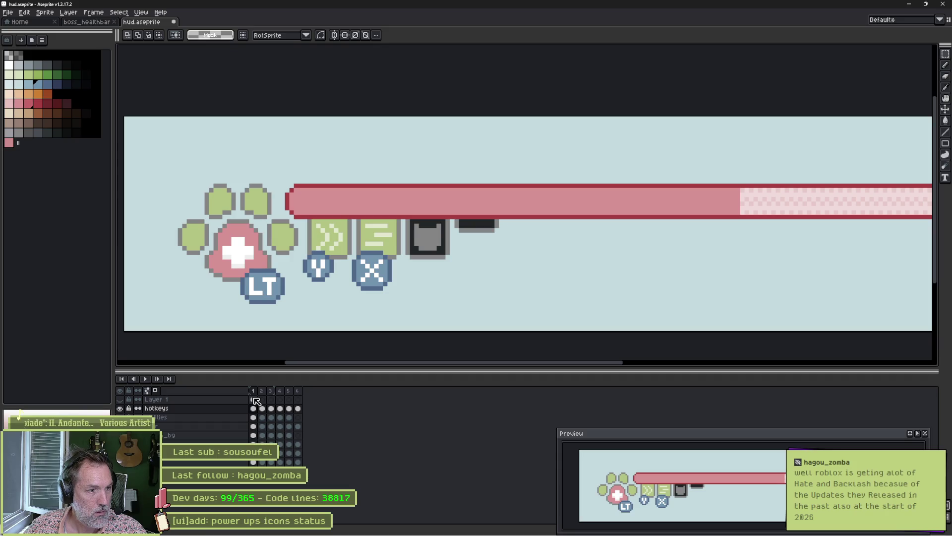
{"action": "left_click", "coordinate": [255, 401]}
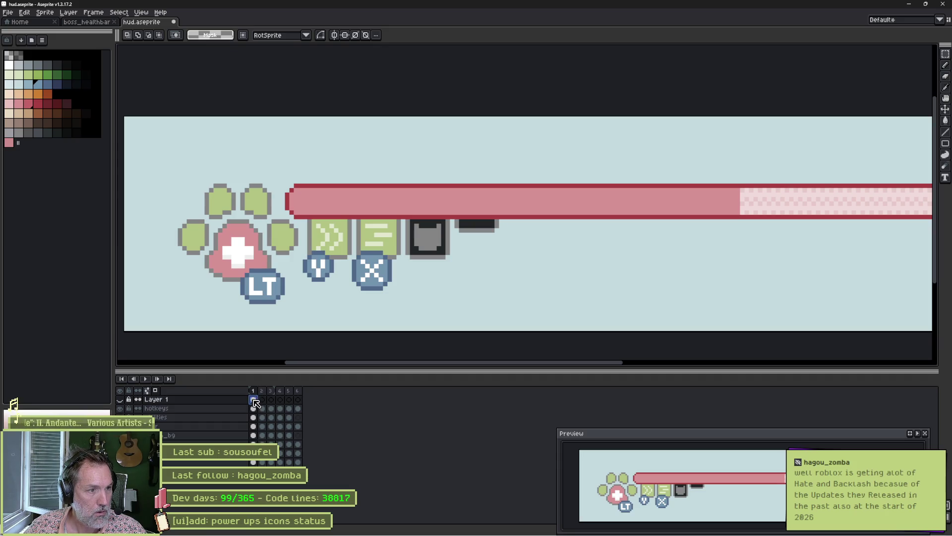
{"action": "left_click", "coordinate": [119, 399]}
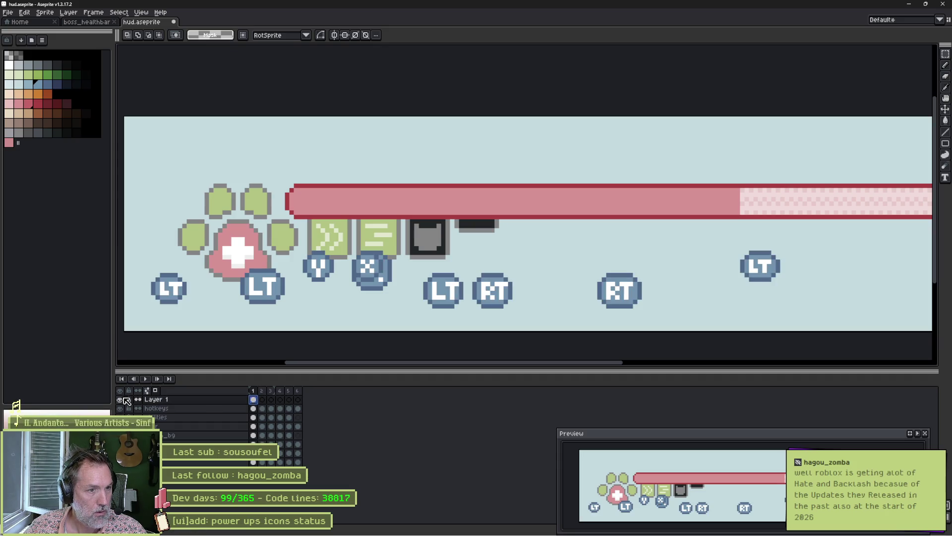
{"action": "key", "text": "ctrl+v"}
{"action": "scroll", "coordinate": [484, 255], "scroll_direction": "down", "scroll_amount": 1}
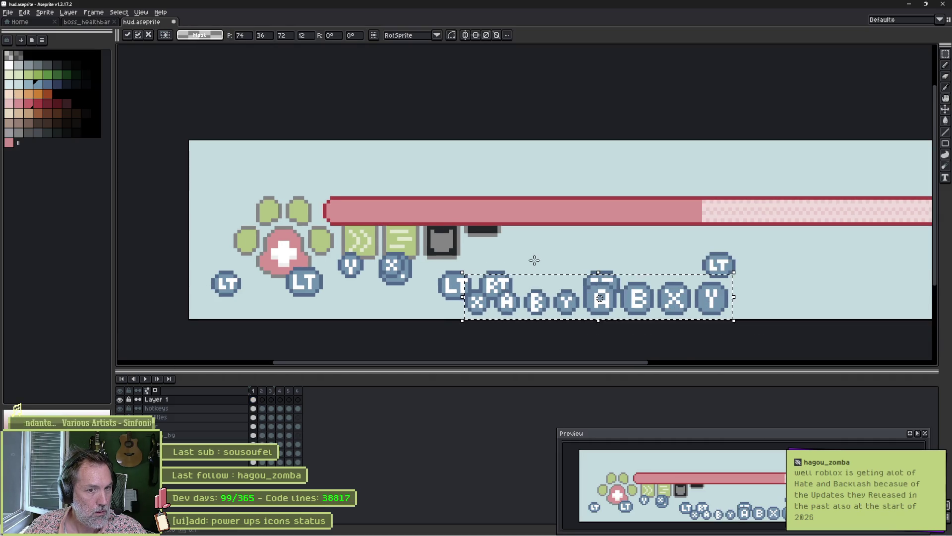
{"action": "scroll", "coordinate": [480, 305], "scroll_direction": "right", "scroll_amount": 2}
{"action": "mouse_move", "coordinate": [481, 305]}
{"action": "left_mouse_down"}
{"action": "mouse_move", "coordinate": [540, 285]}
{"action": "mouse_move", "coordinate": [758, 297]}
{"action": "mouse_move", "coordinate": [761, 288]}
{"action": "left_mouse_up"}
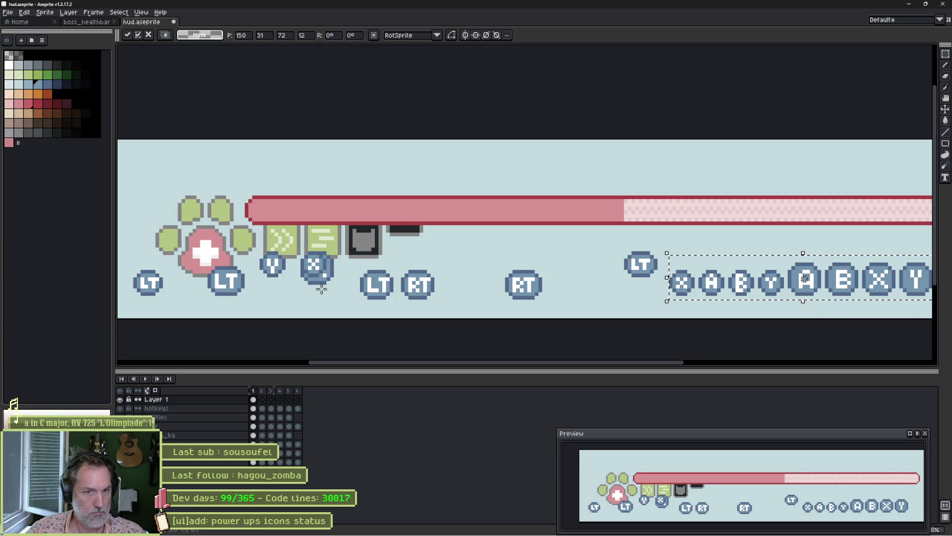
{"action": "left_click", "coordinate": [299, 291]}
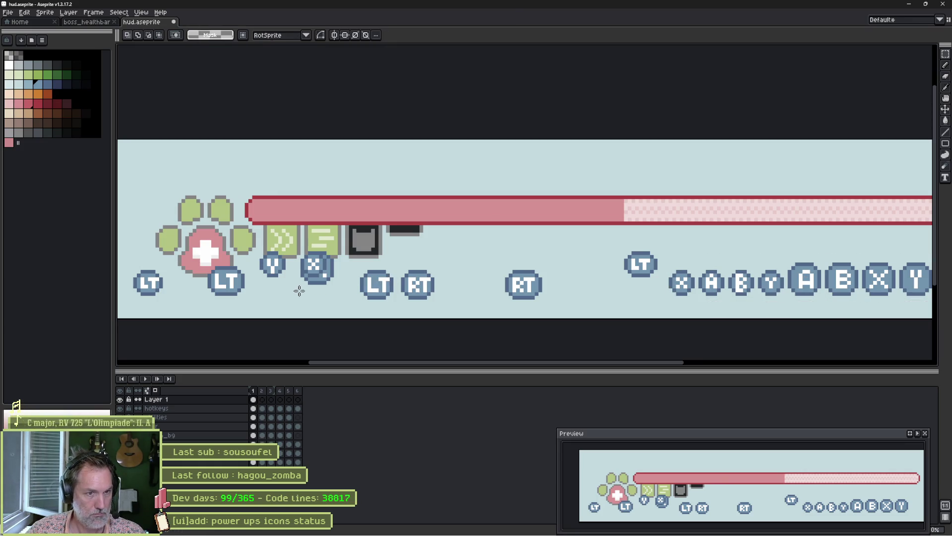
Hide the hotkeys layer while checking the doubled X badge beside the power-ups.
{"action": "mouse_move", "coordinate": [480, 279]}
{"action": "left_mouse_down"}
{"action": "mouse_move", "coordinate": [289, 292]}
{"action": "mouse_move", "coordinate": [403, 253]}
{"action": "mouse_move", "coordinate": [515, 239]}
{"action": "left_mouse_up"}
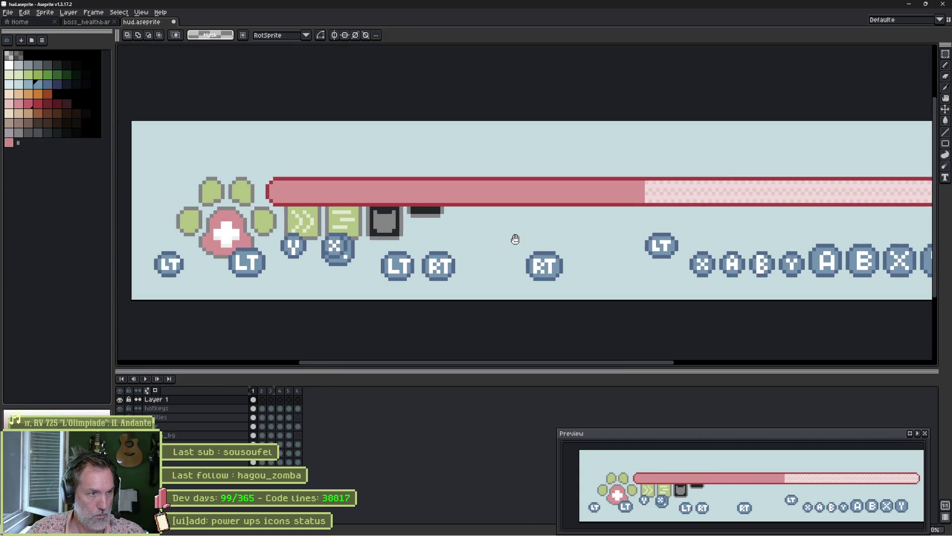
{"action": "scroll", "coordinate": [363, 251], "scroll_direction": "up", "scroll_amount": 3}
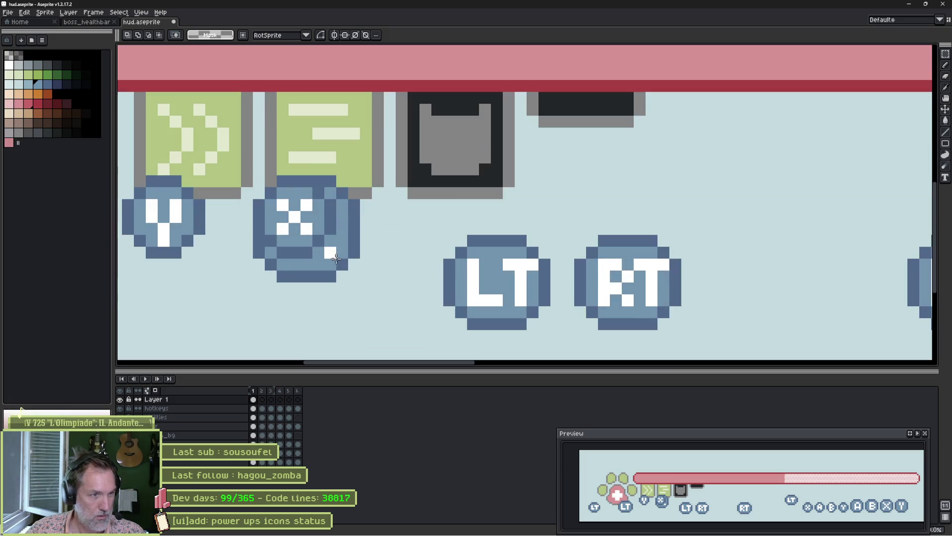
{"action": "left_click", "coordinate": [330, 267], "text": "ctrl"}
{"action": "left_click", "coordinate": [121, 407]}
{"action": "left_click", "coordinate": [120, 407]}
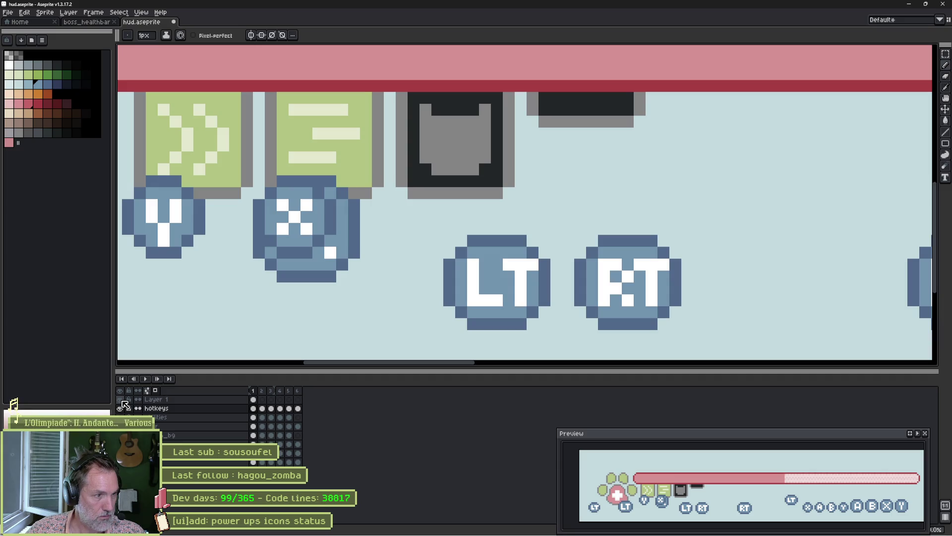
{"action": "left_click", "coordinate": [120, 400]}
Toggle layer visibility to isolate the duplicate X, leaving only Layer 1's badges shown.
{"action": "scroll", "coordinate": [668, 226], "scroll_direction": "down", "scroll_amount": 2}
{"action": "scroll", "coordinate": [644, 258], "scroll_direction": "right", "scroll_amount": 3}
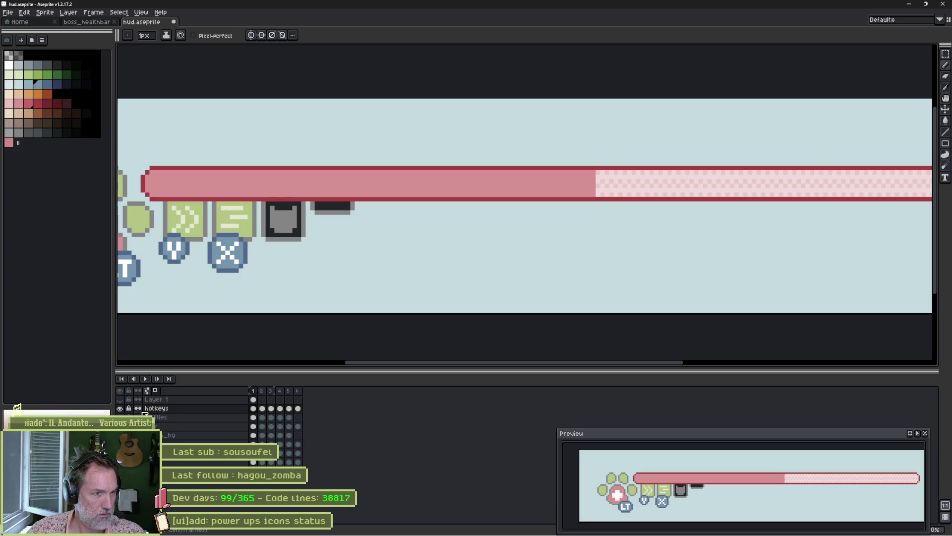
{"action": "left_click", "coordinate": [121, 400]}
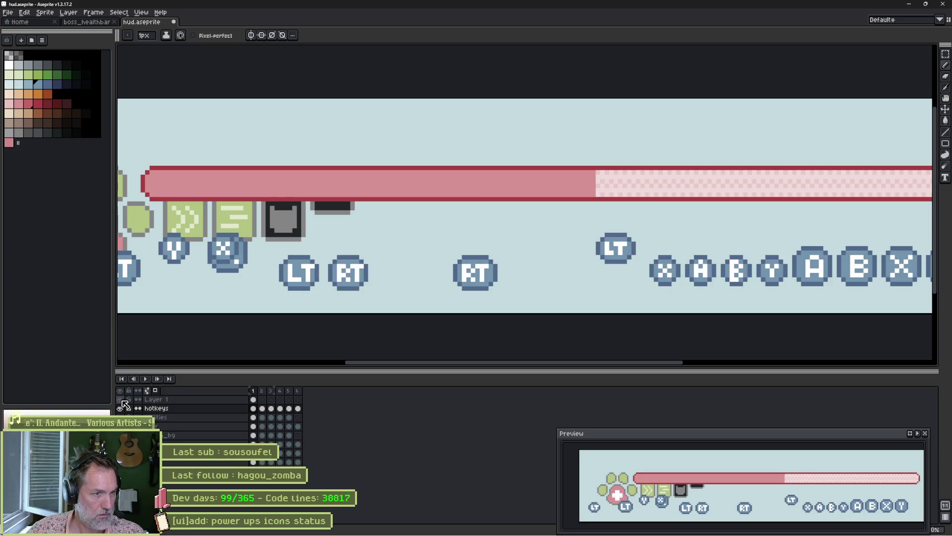
{"action": "left_click", "coordinate": [122, 401]}
{"action": "left_click", "coordinate": [122, 400]}
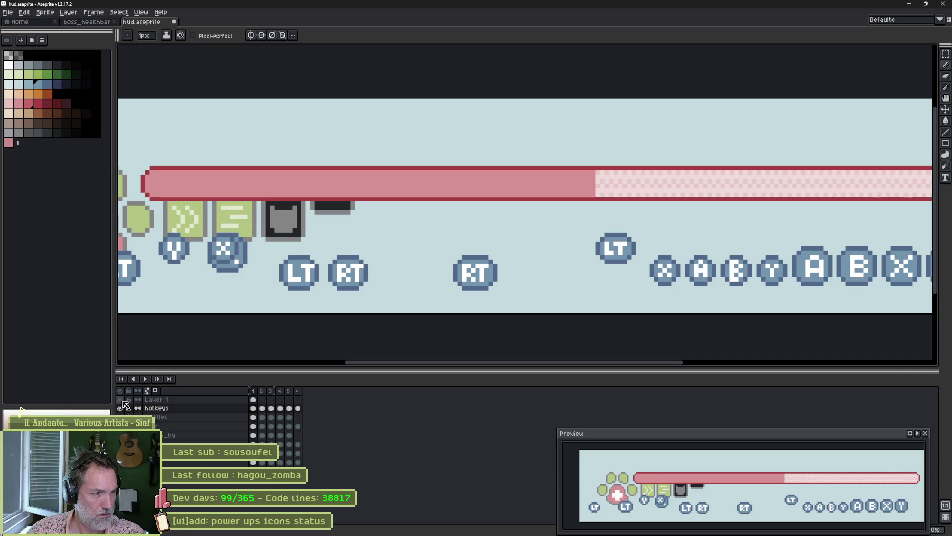
{"action": "left_click", "coordinate": [122, 401]}
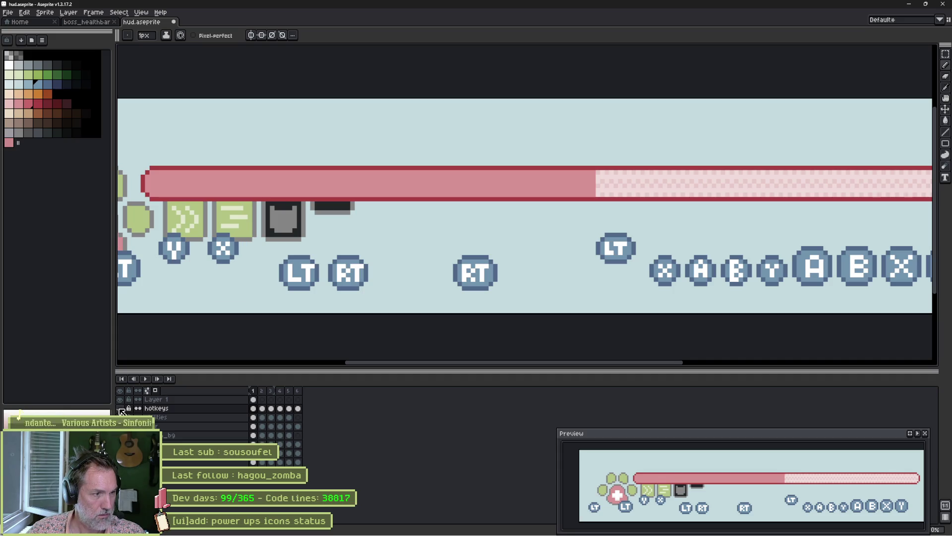
{"action": "left_click_drag", "start_coordinate": [761, 273], "coordinate": [481, 283]}
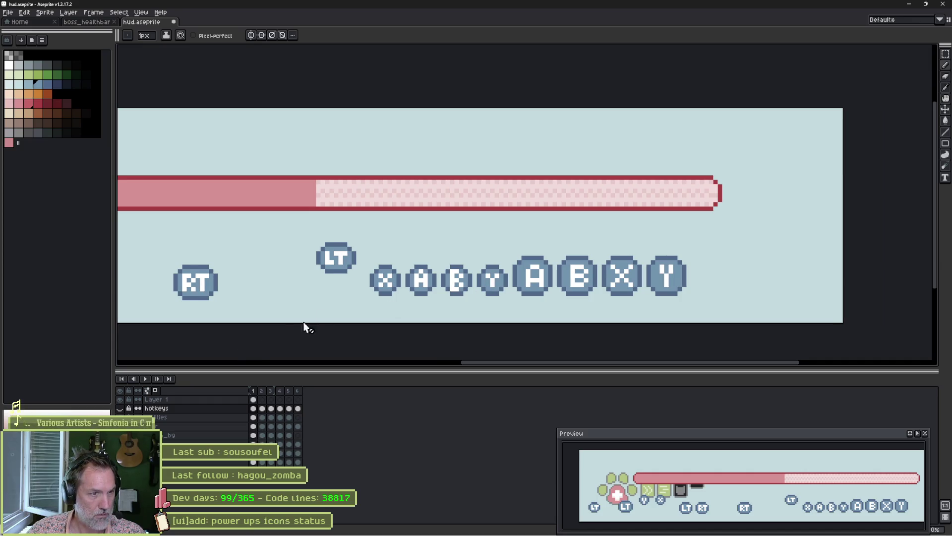
{"action": "scroll", "coordinate": [367, 300], "scroll_direction": "down", "scroll_amount": 2}
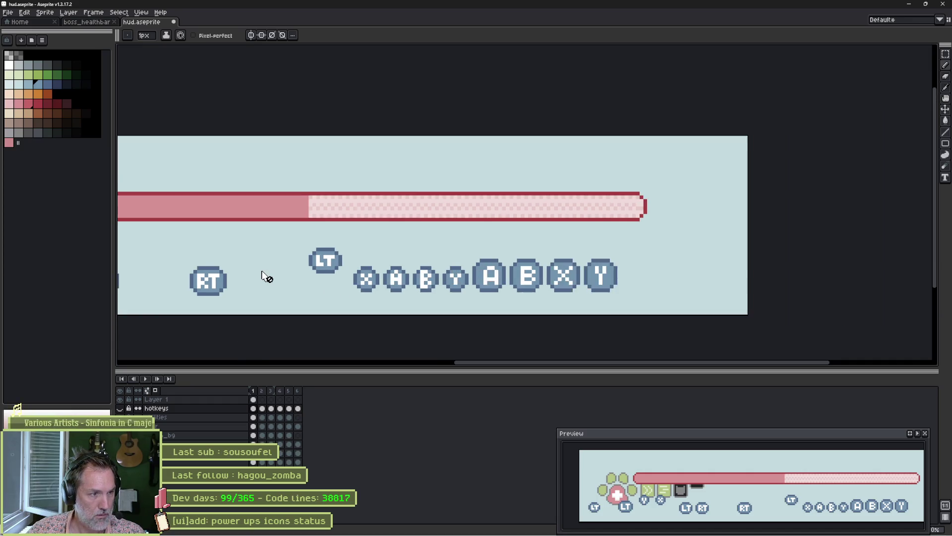
{"action": "scroll", "coordinate": [266, 276], "scroll_direction": "up", "scroll_amount": 1}
{"action": "left_click", "coordinate": [122, 402]}
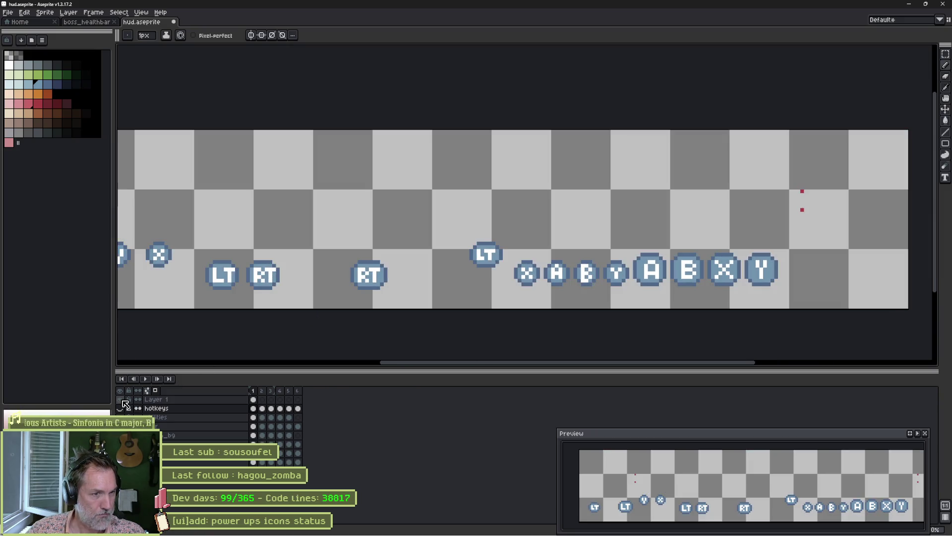
Check the full HUD artwork and the utilities layer's frames.
{"action": "scroll", "coordinate": [347, 272], "scroll_direction": "down", "scroll_amount": 1}
{"action": "left_click_drag", "start_coordinate": [443, 258], "coordinate": [530, 253]}
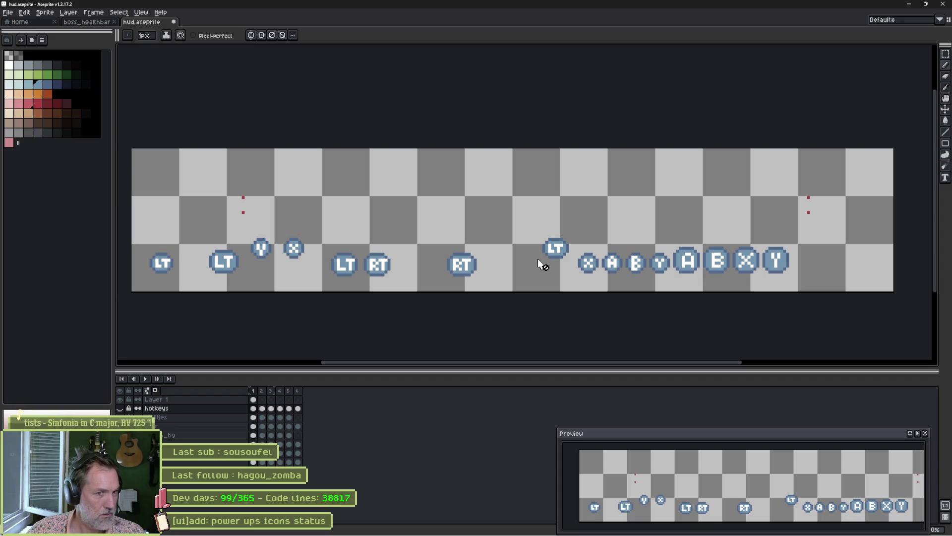
{"action": "left_click", "coordinate": [120, 408]}
{"action": "left_click", "coordinate": [120, 408]}
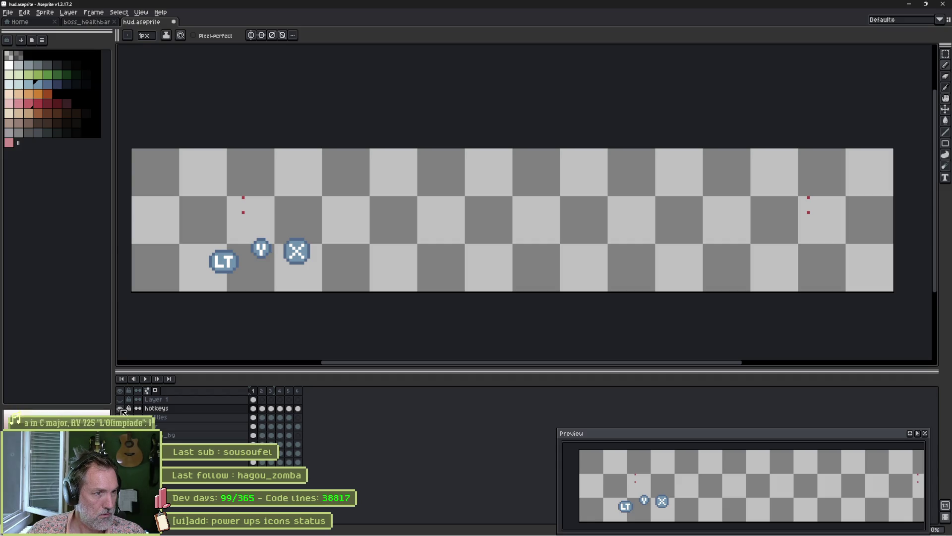
{"action": "left_click", "coordinate": [271, 417]}
{"action": "left_click", "coordinate": [263, 417]}
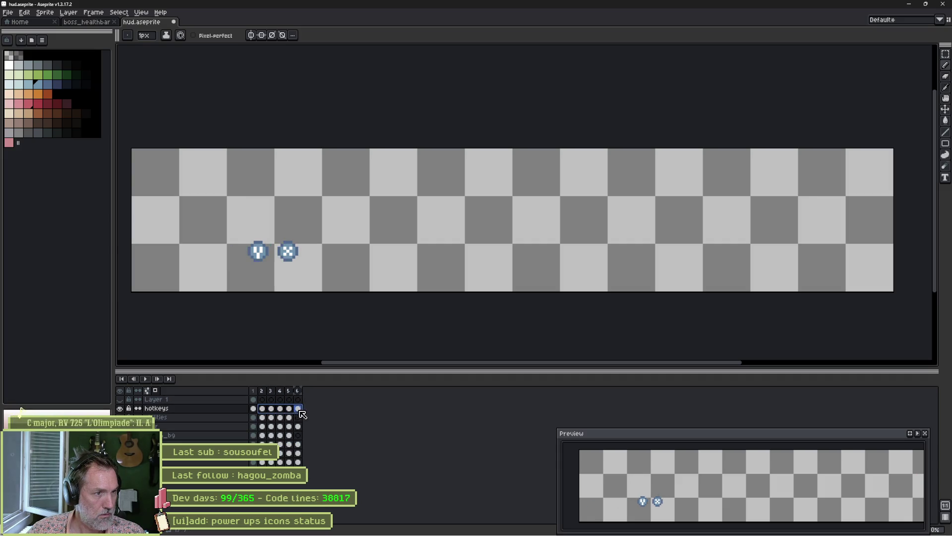
{"action": "left_click", "coordinate": [255, 418]}
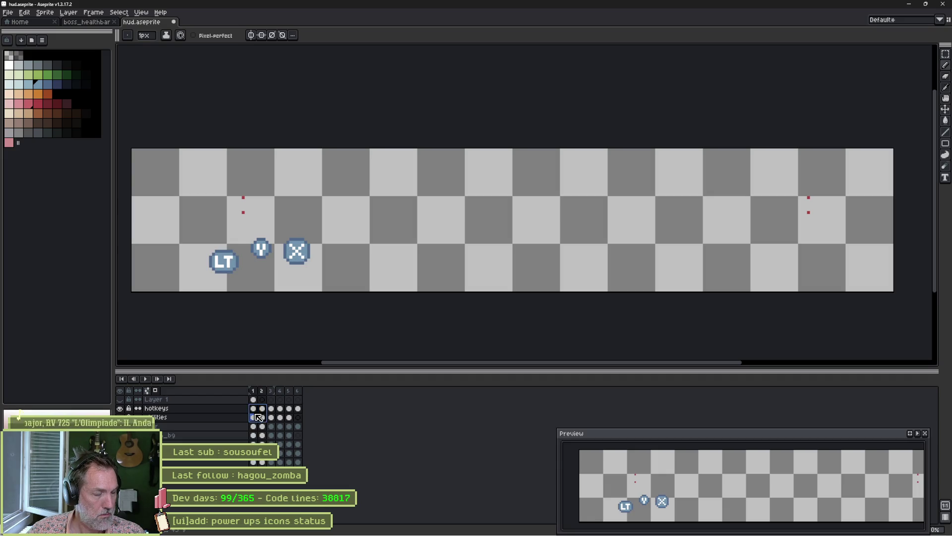
Move the LT, Y and X badges from the hotkeys layer onto Layer 1.
{"action": "left_click", "coordinate": [253, 408]}
{"action": "key", "text": "m"}
{"action": "left_click_drag", "start_coordinate": [208, 235], "coordinate": [320, 282]}
{"action": "key", "text": "Delete"}
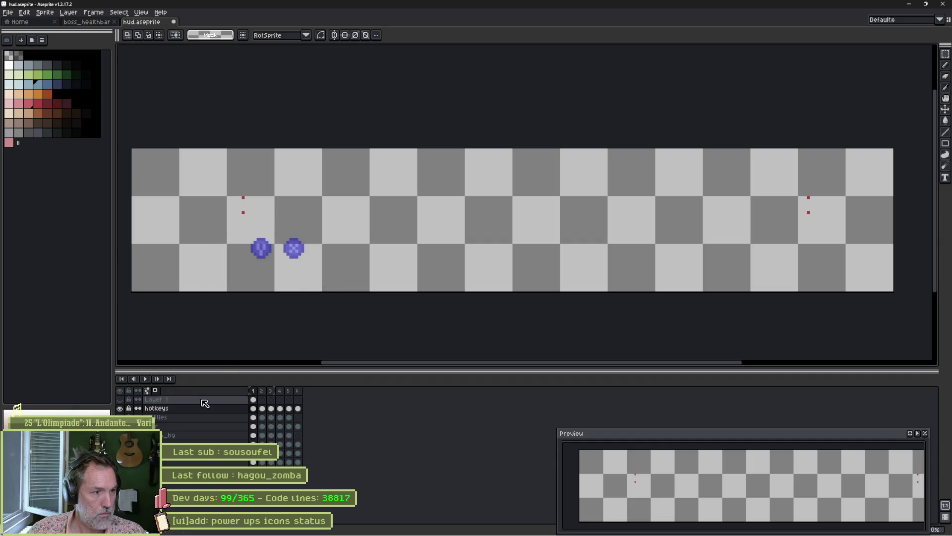
{"action": "left_click", "coordinate": [253, 400]}
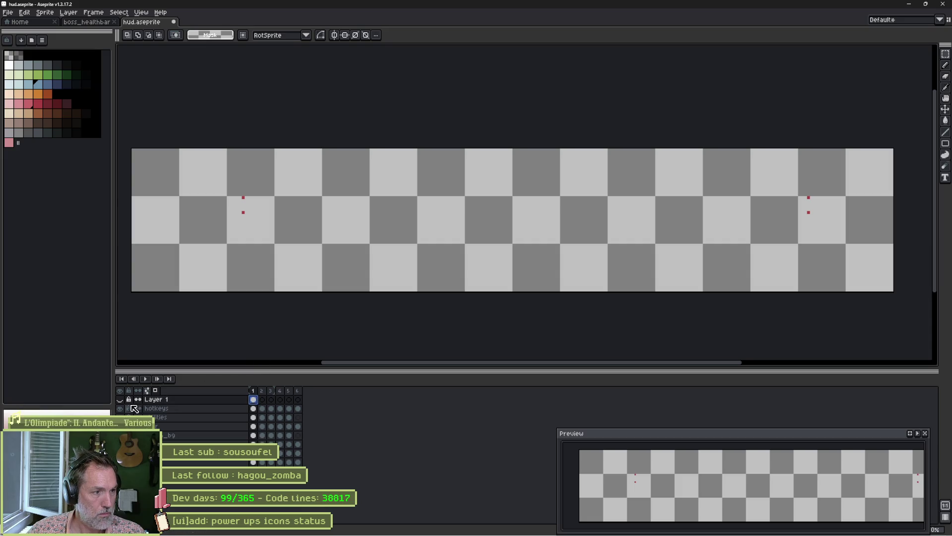
{"action": "left_click", "coordinate": [120, 399]}
{"action": "left_click", "coordinate": [120, 408]}
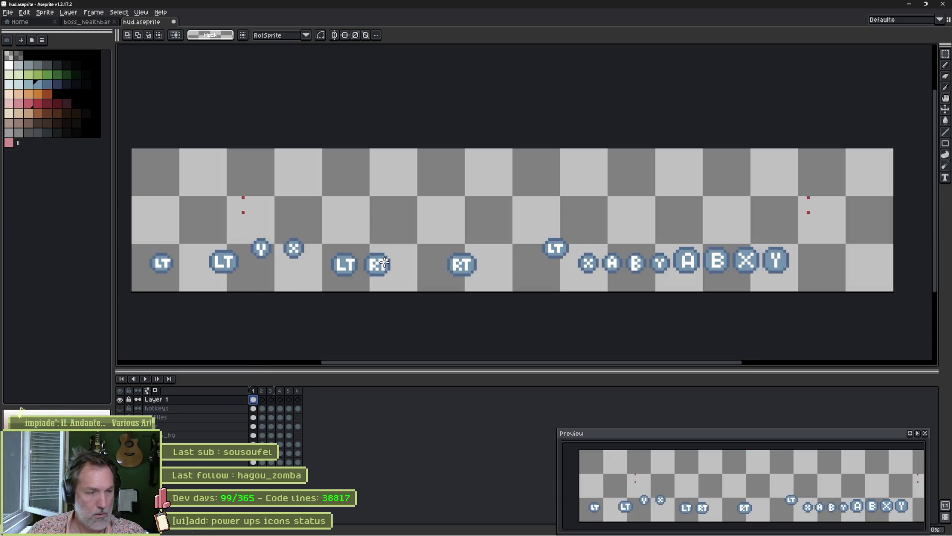
{"action": "key", "text": "ctrl+v"}
{"action": "left_click_drag", "start_coordinate": [362, 221], "coordinate": [384, 239]}
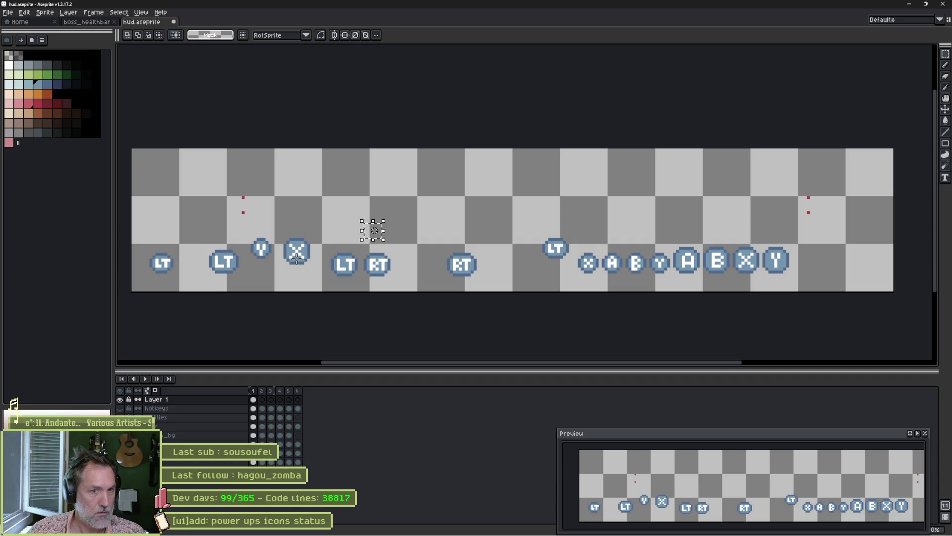
{"action": "left_click", "coordinate": [405, 241]}
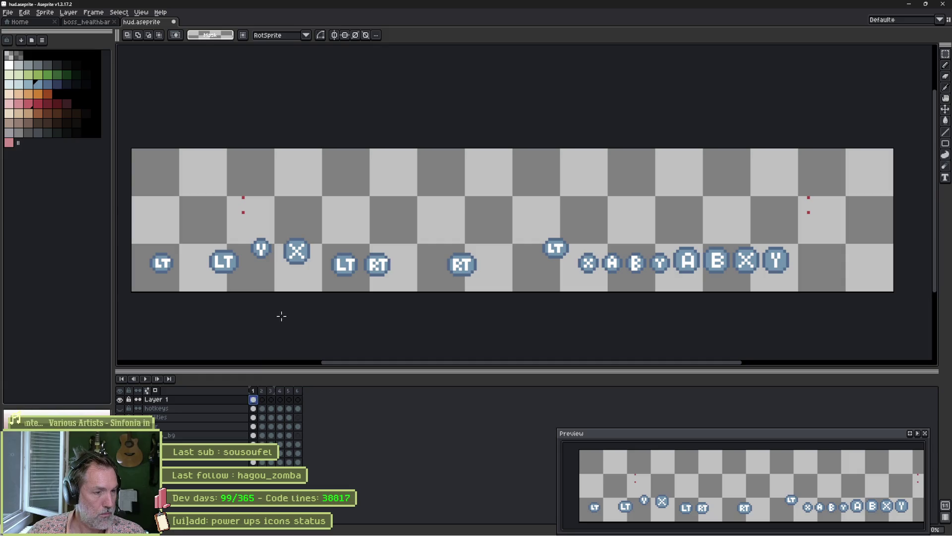
Erase Layer 1's stray red dots at the left and right edges.
{"action": "key", "text": "ctrl+a"}
{"action": "key", "text": "ctrl+d"}
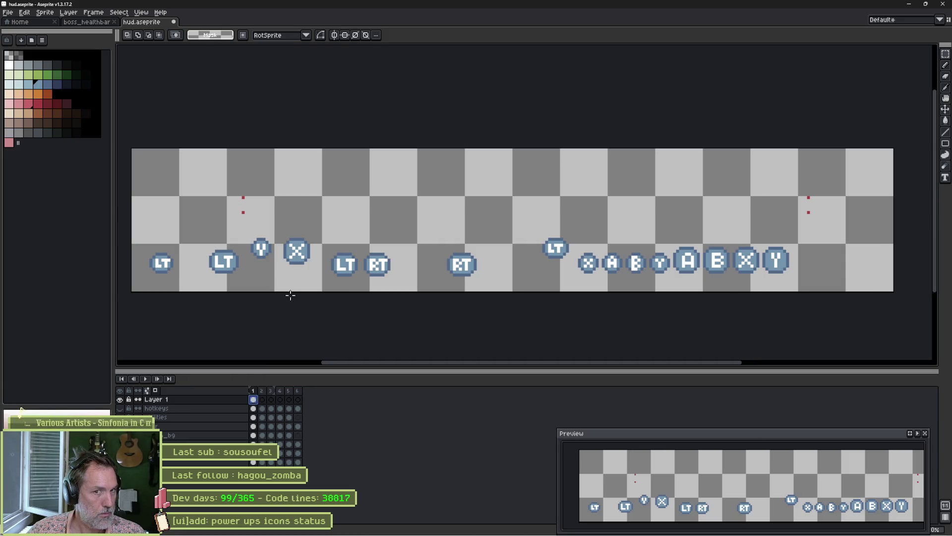
{"action": "key", "text": "e"}
{"action": "left_click_drag", "start_coordinate": [243, 197], "coordinate": [243, 212]}
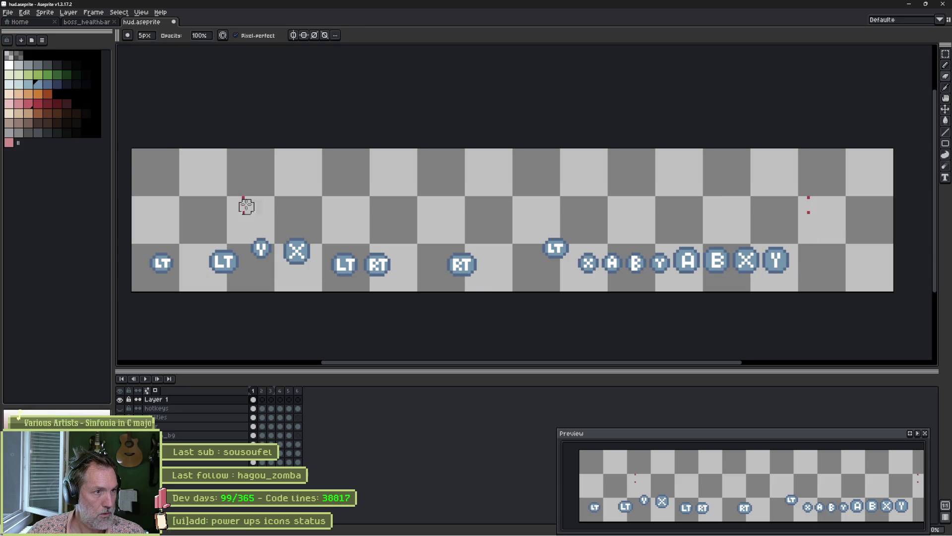
{"action": "left_click", "coordinate": [808, 197]}
{"action": "left_click", "coordinate": [809, 212]}
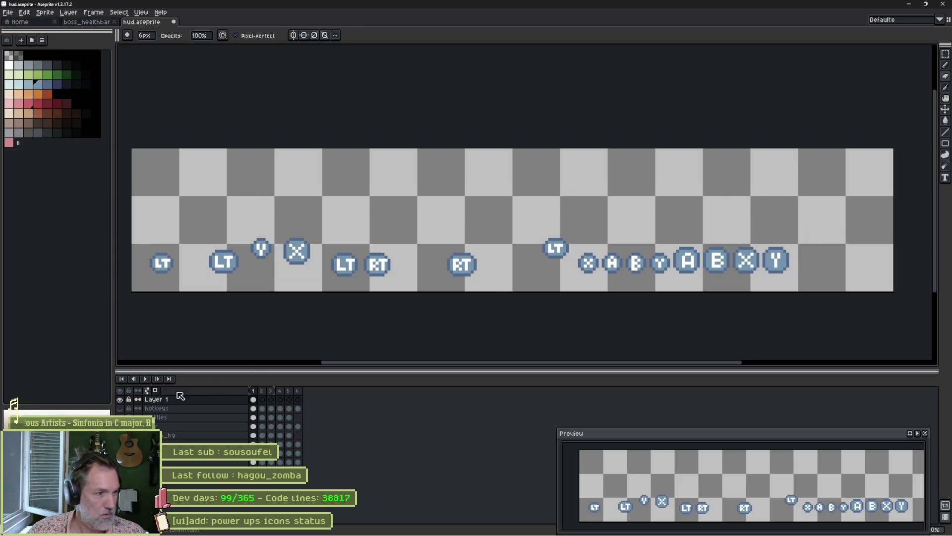
Show only the hotkeys layer and step through its frames with onion skin.
{"action": "left_click", "coordinate": [120, 403]}
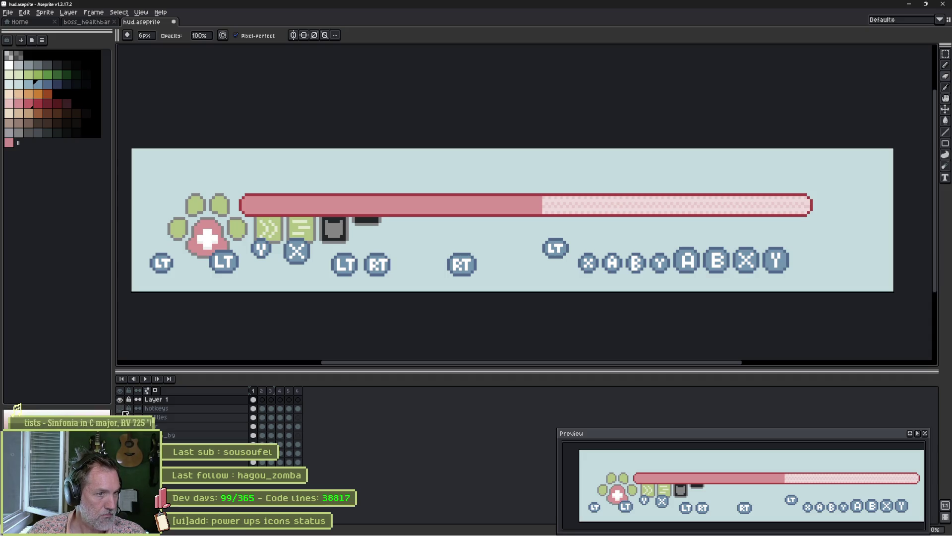
{"action": "left_click", "coordinate": [124, 411]}
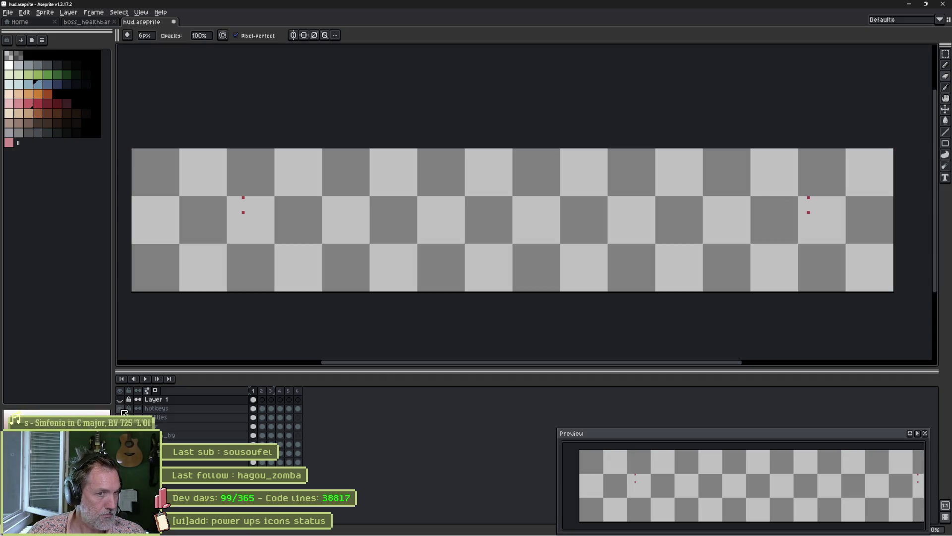
{"action": "left_click", "coordinate": [120, 407]}
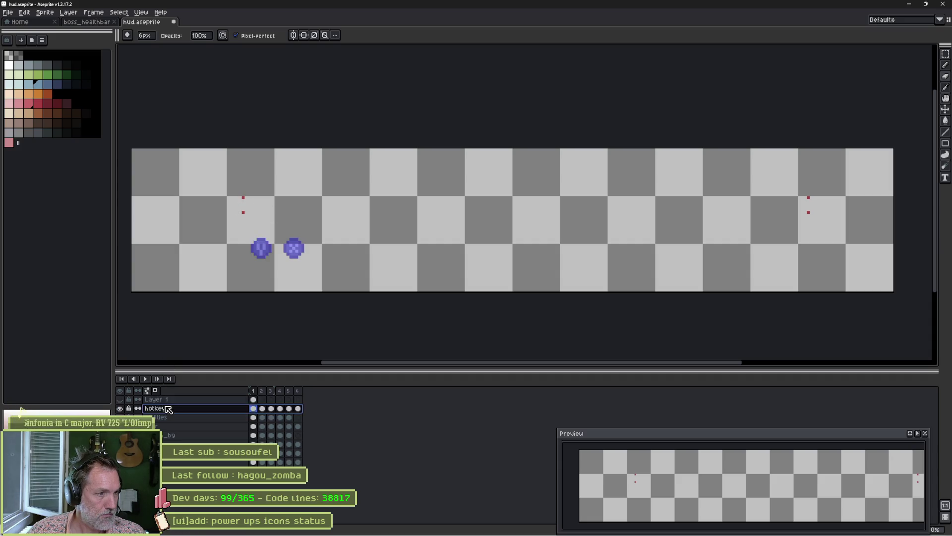
{"action": "left_click", "coordinate": [246, 201]}
{"action": "left_click", "coordinate": [807, 205]}
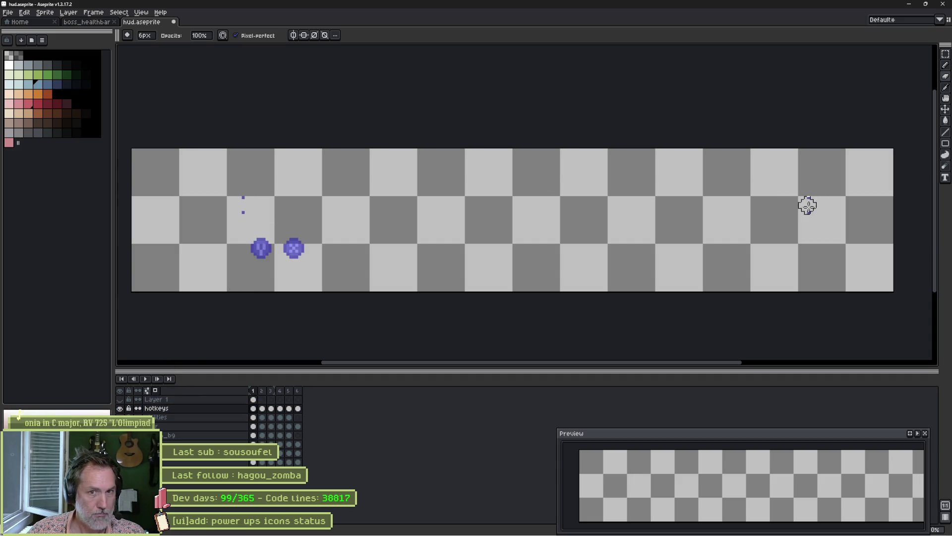
{"action": "key", "text": "Right"}
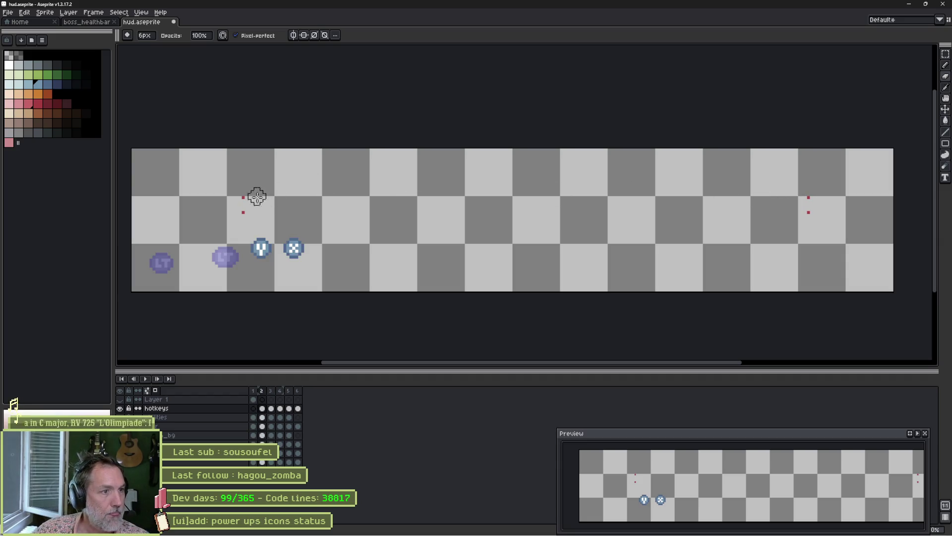
{"action": "key", "text": "Right"}
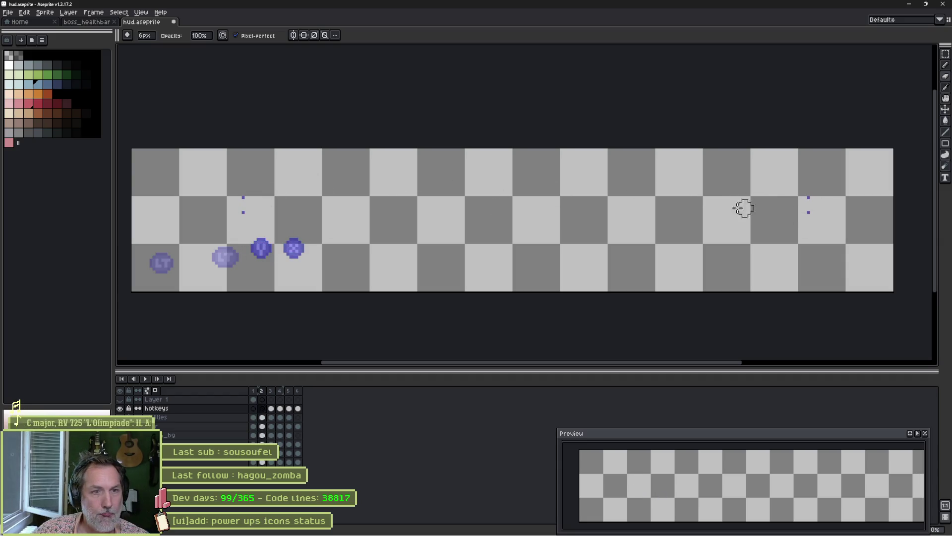